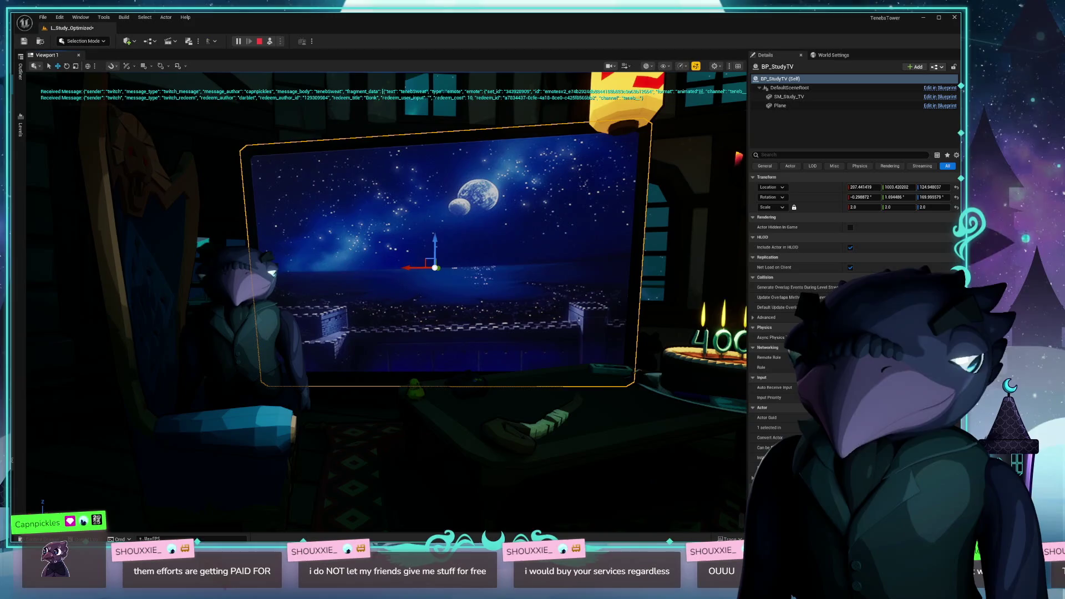
- Bring the Obsidian Tasks note over the game editor and scroll down to its later task entries
key("alt+Tab")
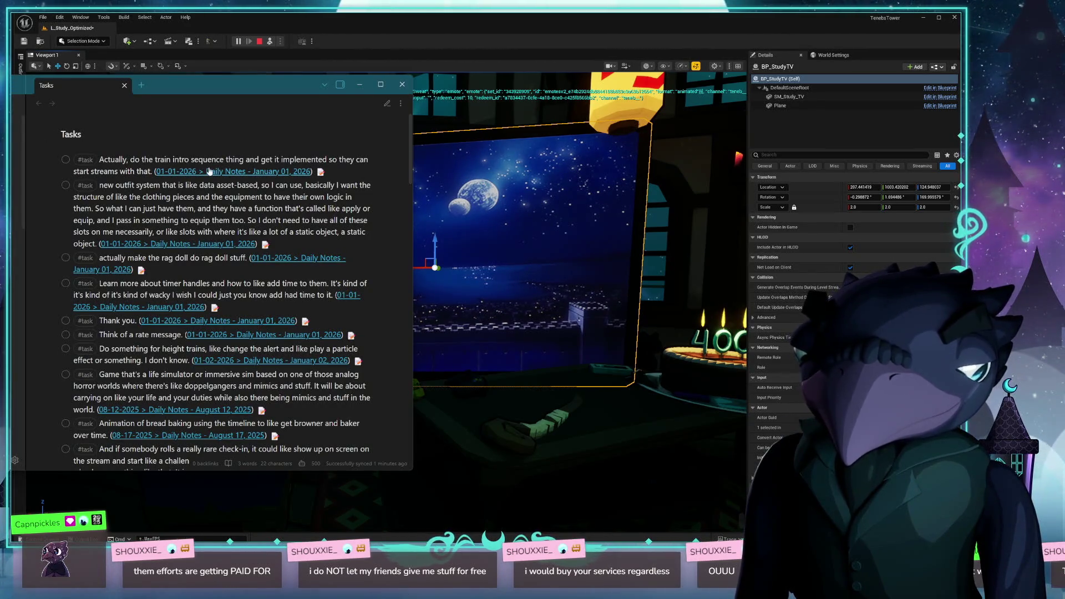
scroll(209, 171, "down", 3)
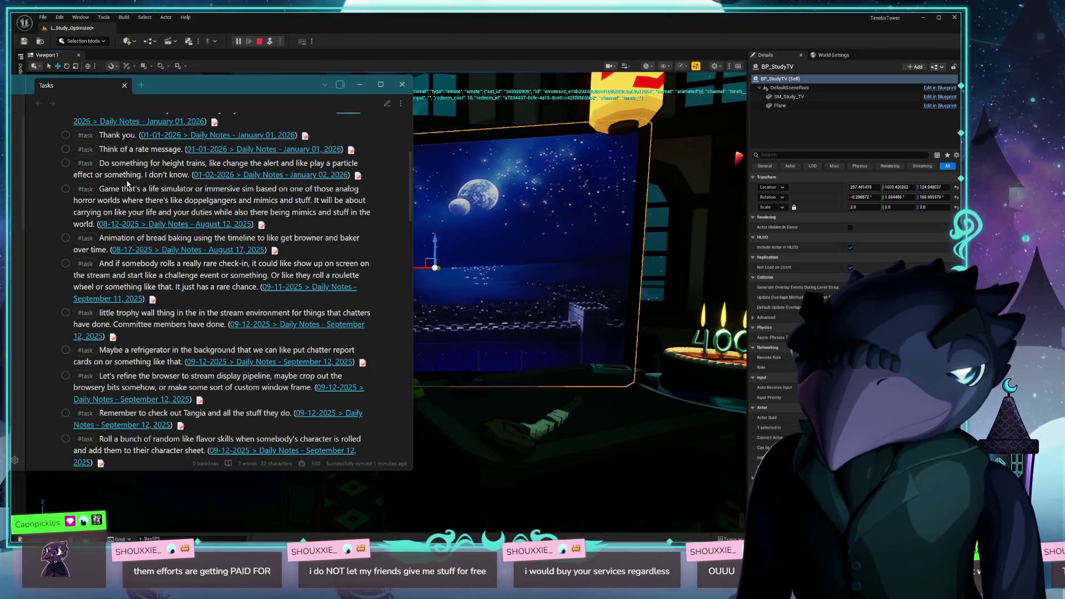
- Change 'height trains' to 'hypetrains' in the hype-train task and move the note slightly higher
double_click(173, 163)
key("ctrl+t")
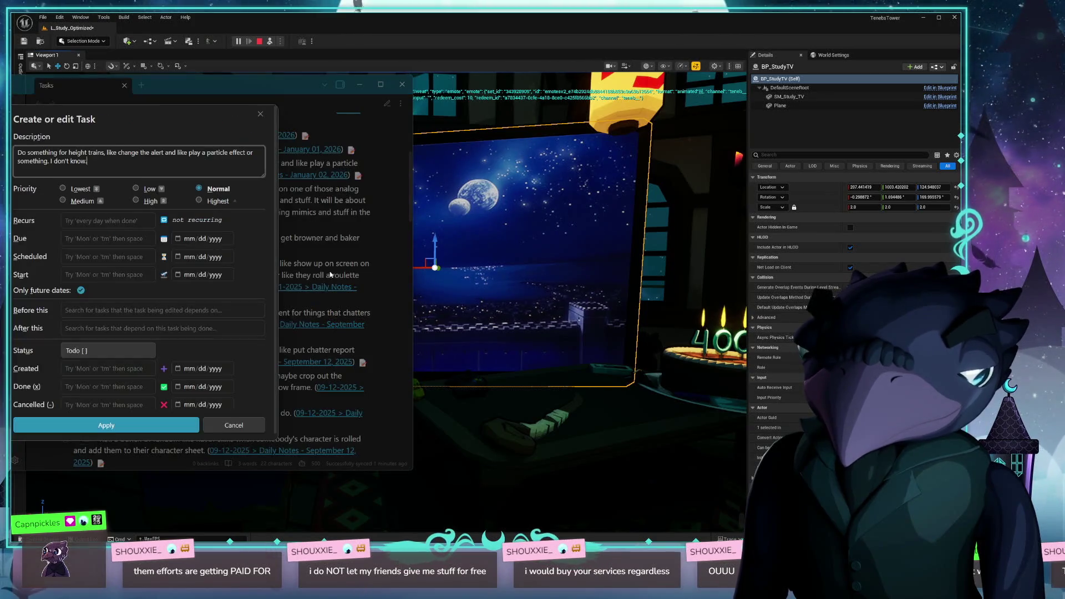
double_click(81, 152)
type("hype")
key("Return")
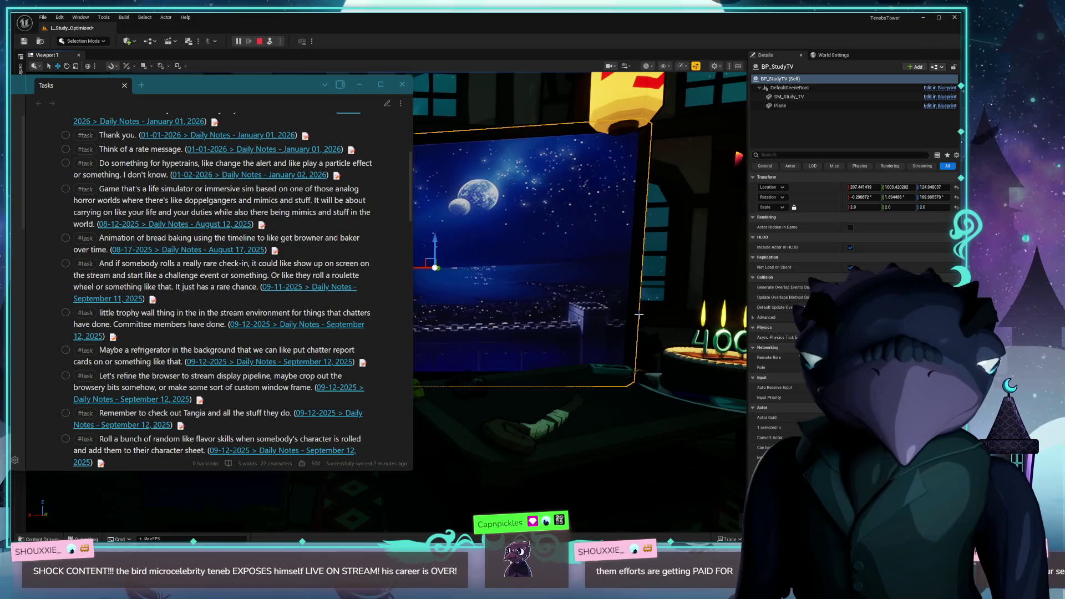
left_click_drag(237, 84, 235, 55)
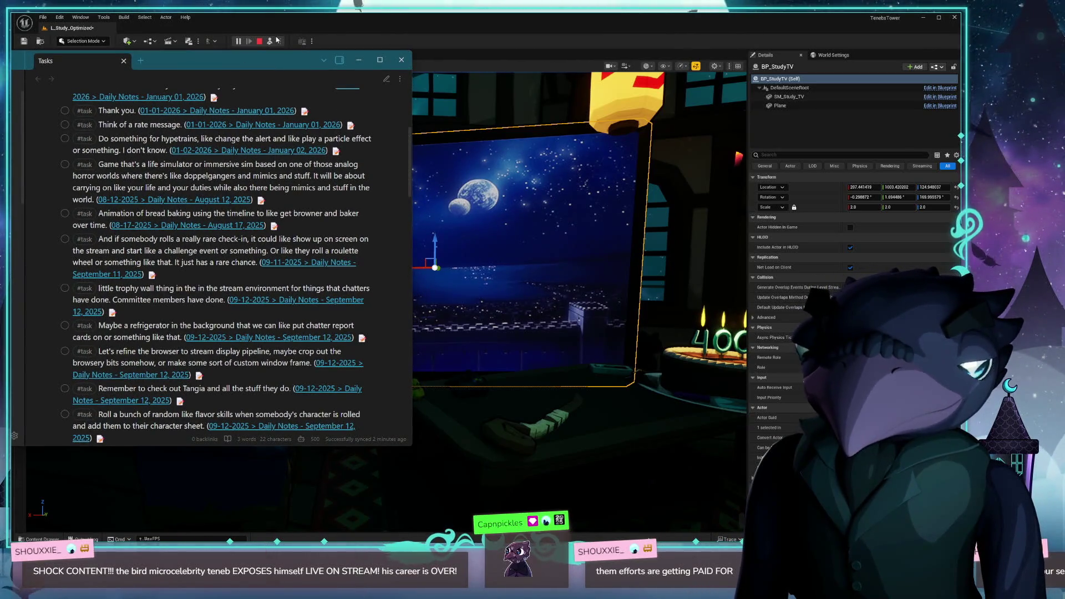
left_click(289, 18)
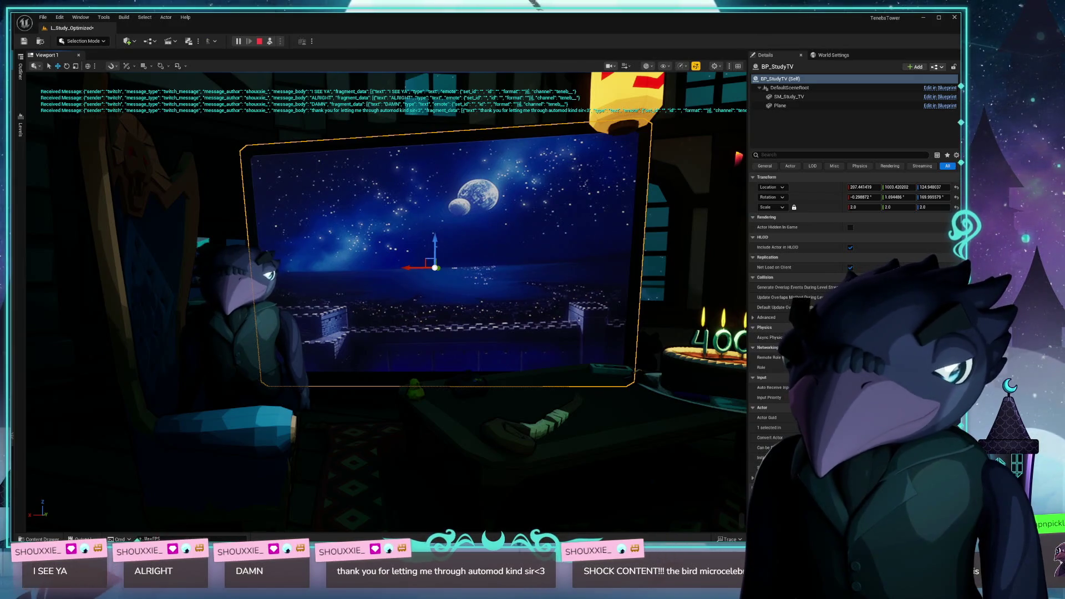
left_click_drag(362, 426, 366, 482)
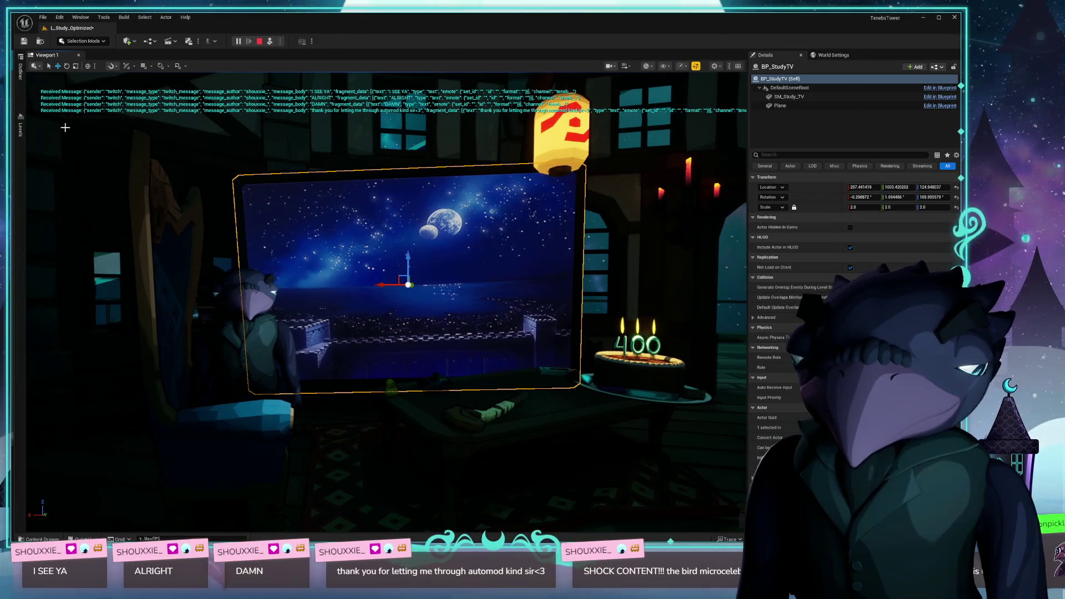
mouse_move(11, 69)
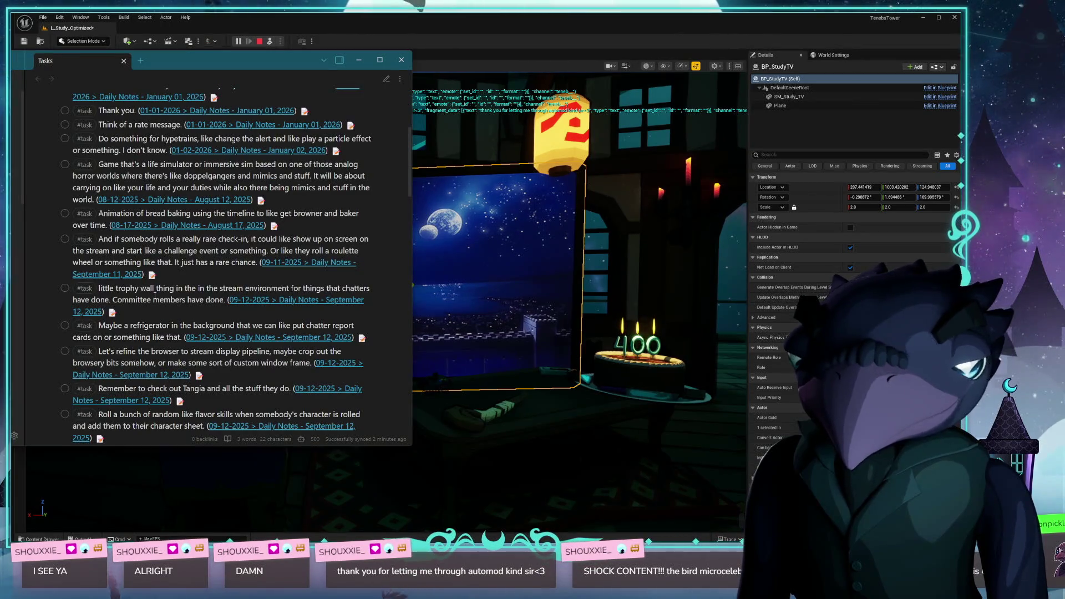
- Edit the 'Think of a rate message.' task to 'Think of a raid message.'
scroll(239, 238, "up", 5)
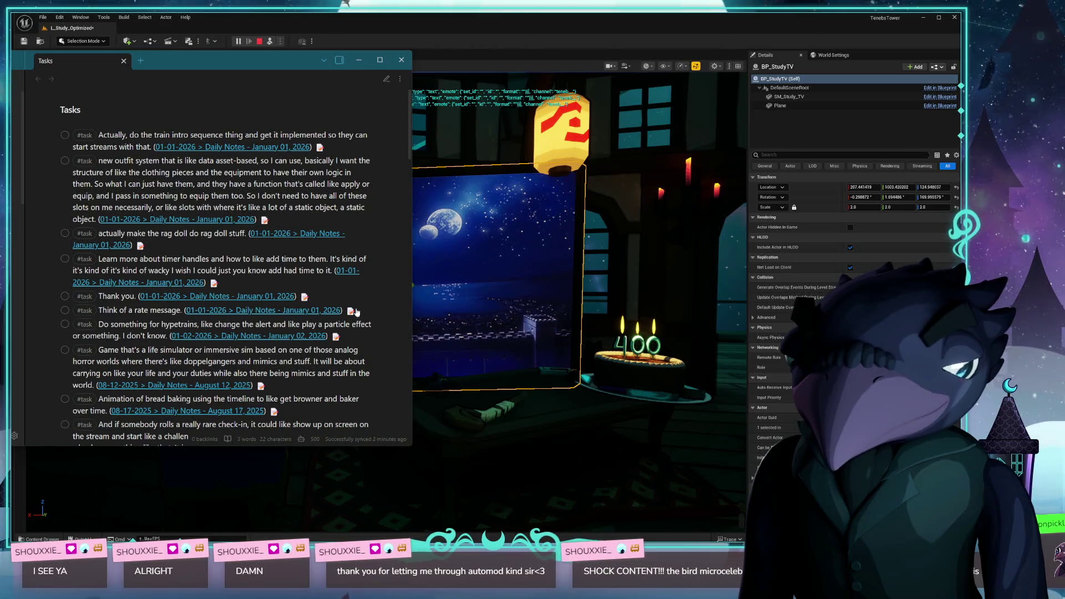
left_click(351, 313)
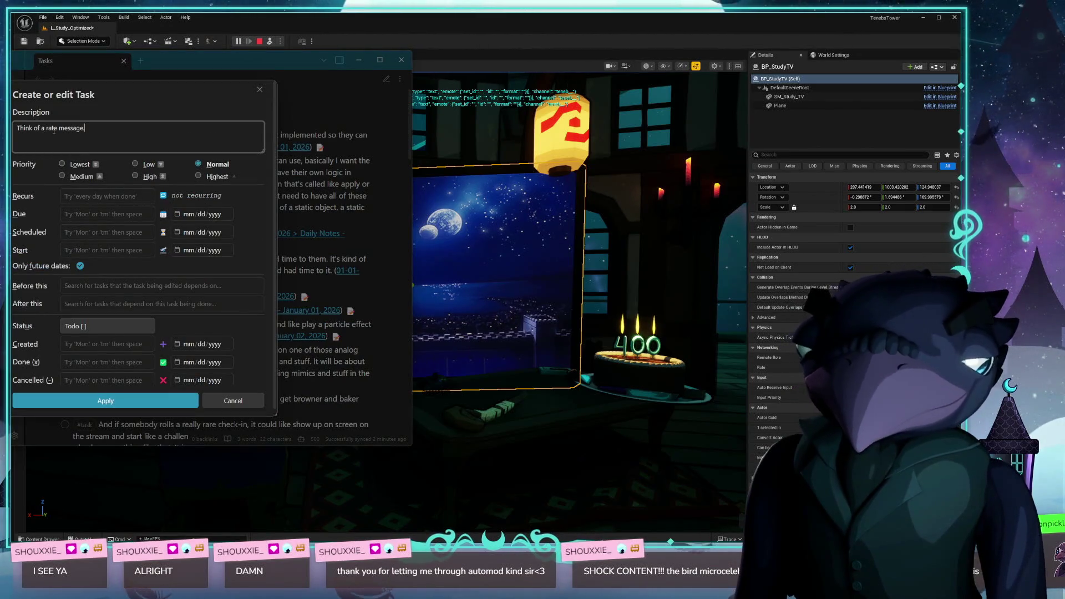
key("Escape")
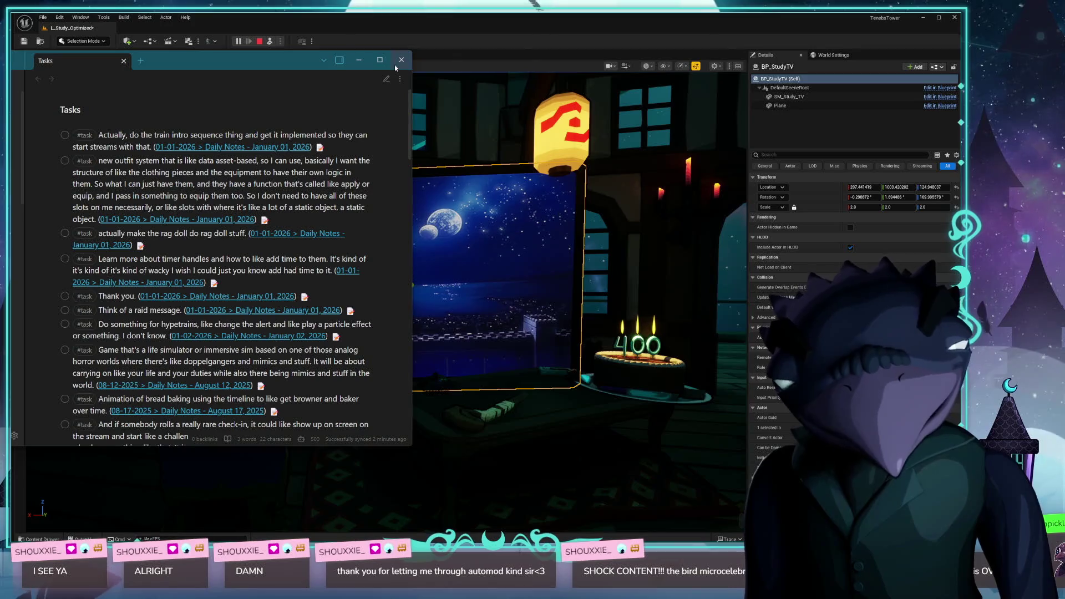
left_click(501, 32)
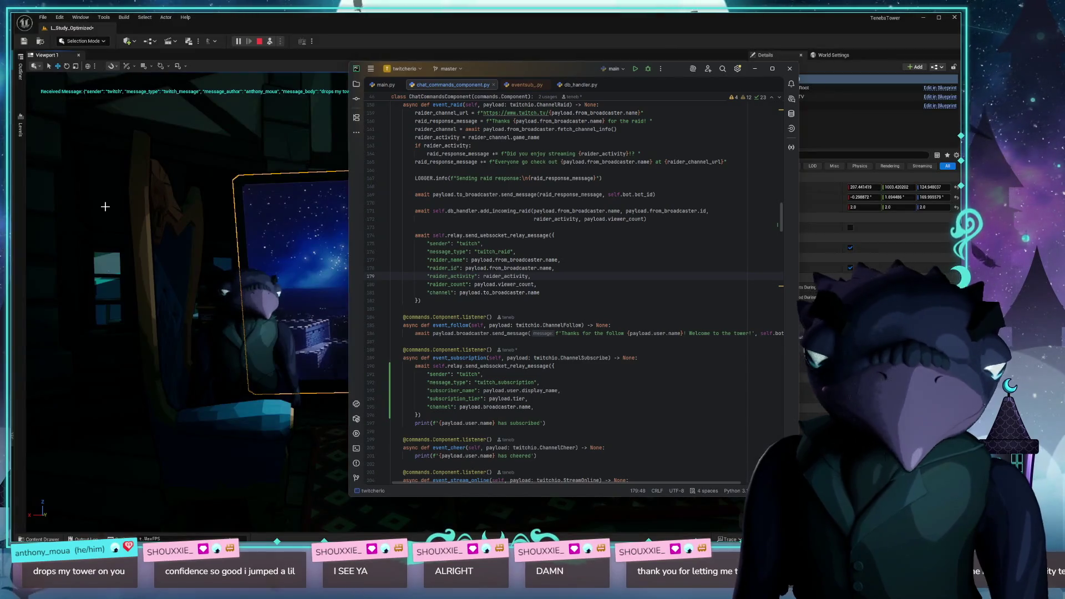
- Move the PyCharm window up, stretch it to full screen height and widen it over the viewport
left_click_drag(547, 68, 480, 58)
double_click(478, 51)
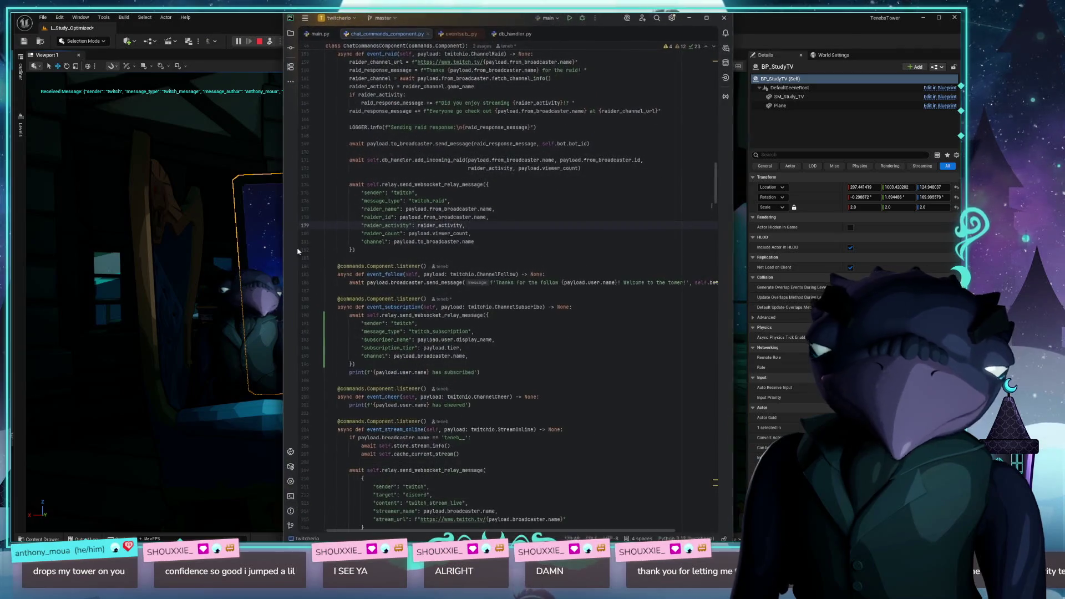
left_click_drag(278, 231, 247, 232)
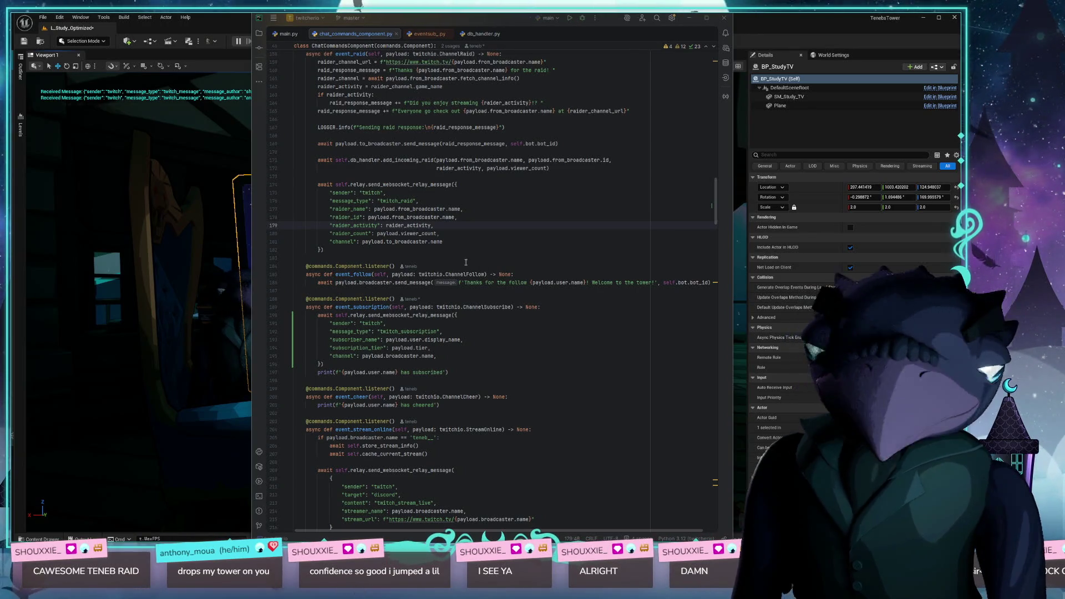
- Scroll down to the goop and test commands and place the caret at the end of line 329
scroll(540, 332, "down", 6)
scroll(541, 332, "down", 5)
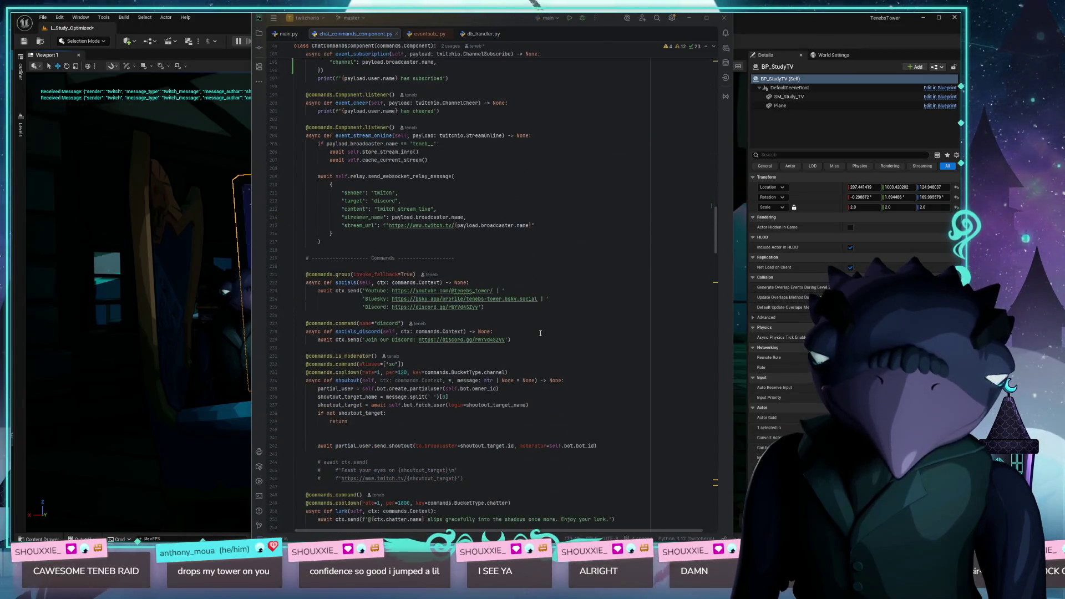
scroll(539, 333, "down", 7)
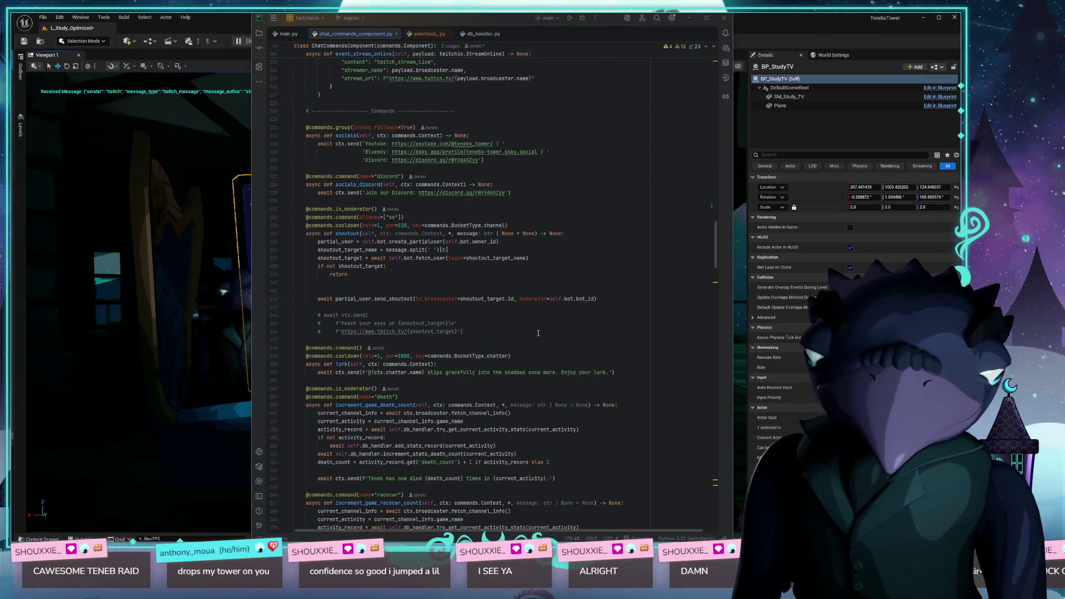
scroll(538, 333, "down", 12)
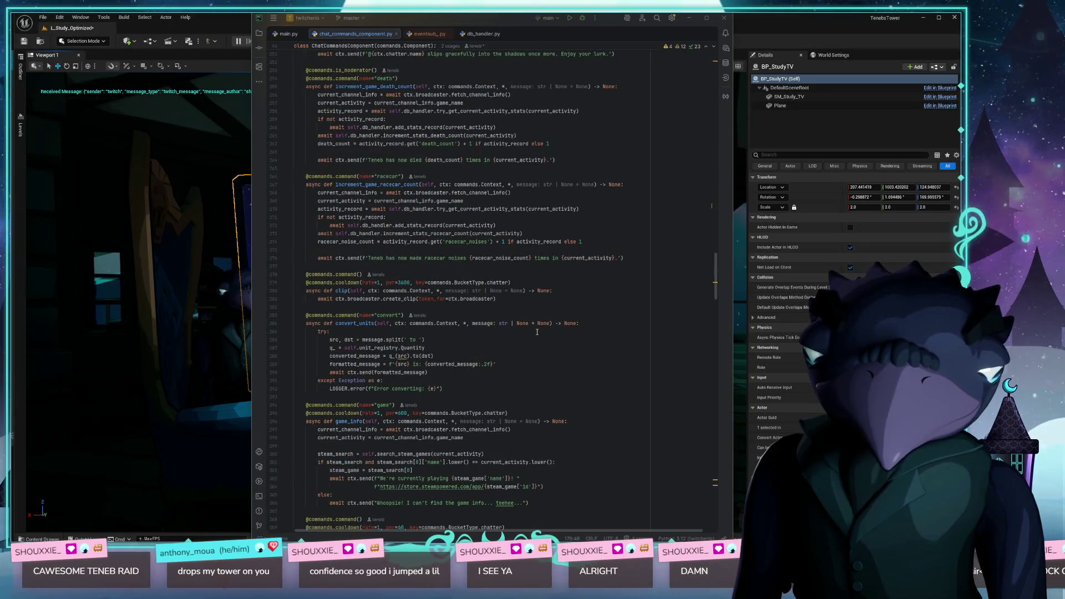
scroll(537, 332, "down", 6)
scroll(536, 332, "down", 6)
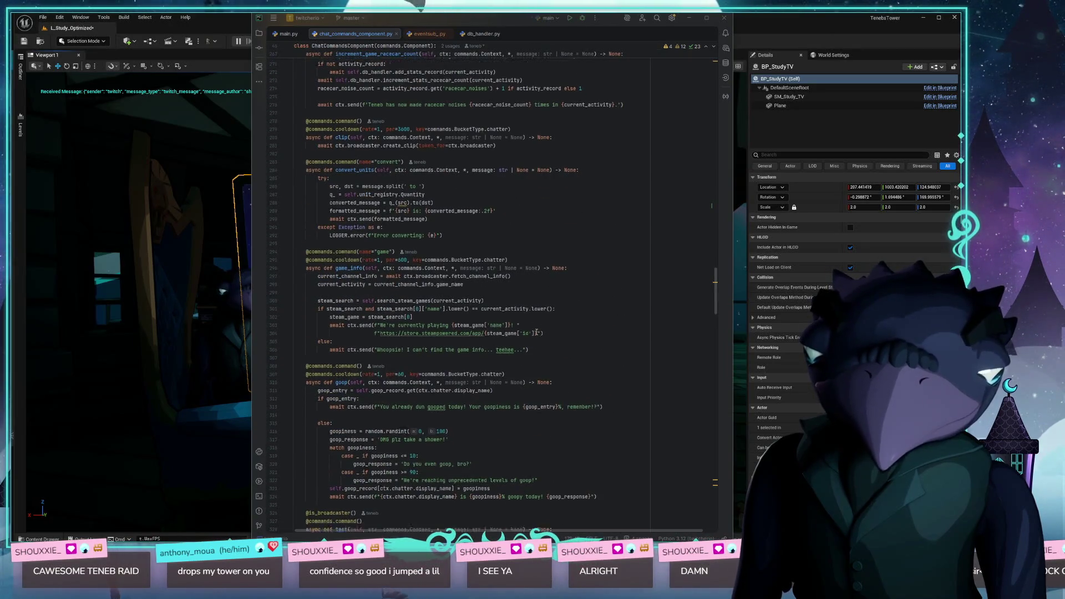
left_click(420, 396)
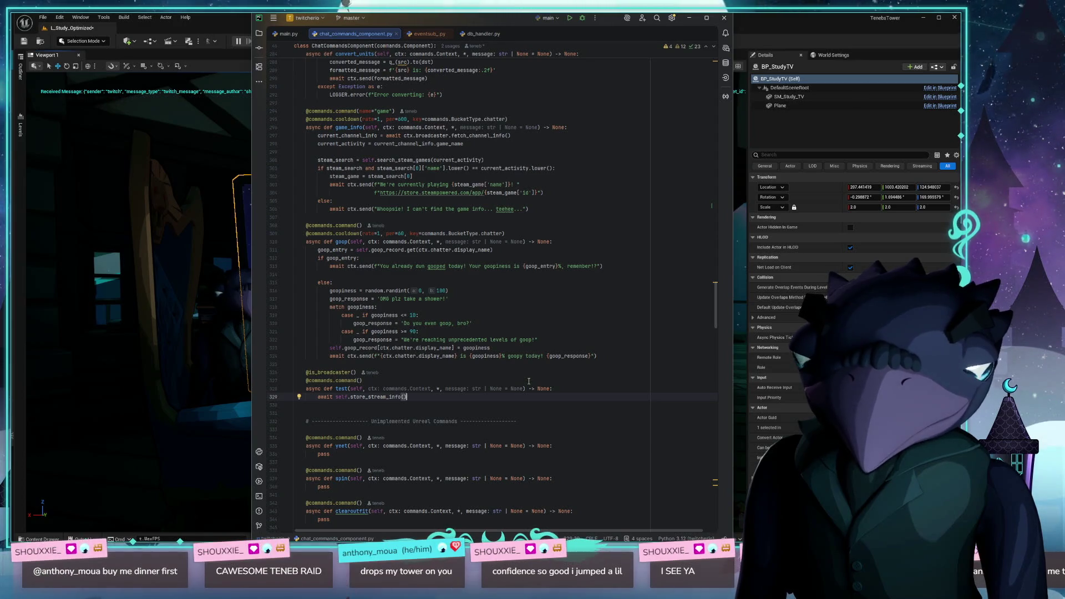
left_click(606, 356)
key("Return")
key("Return")
key("Return")
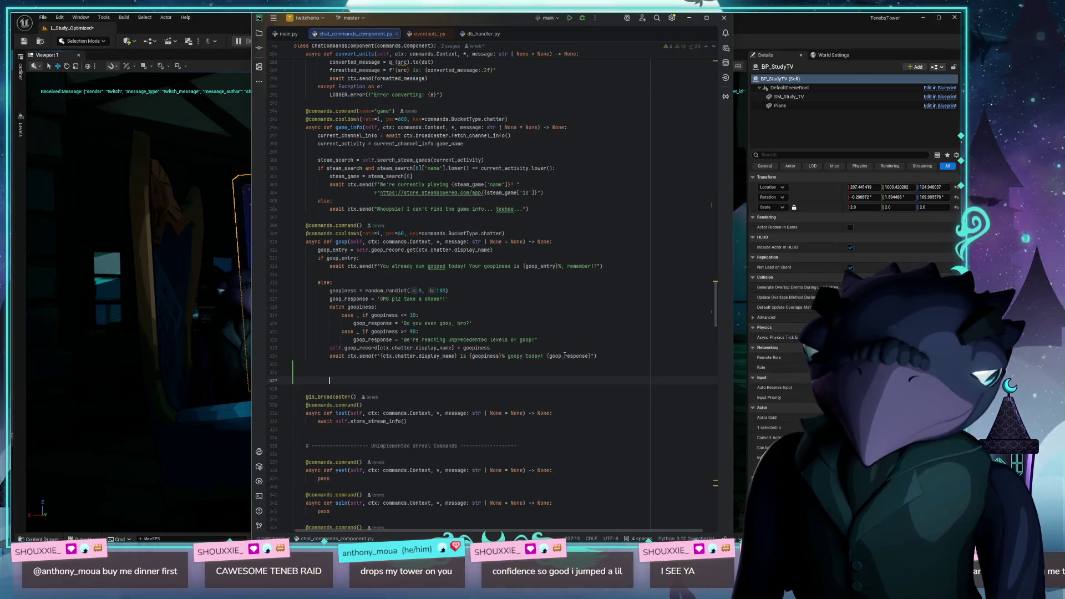
left_click_drag(306, 224, 506, 234)
key("ctrl+c")
left_click(320, 372)
key("ctrl+v")
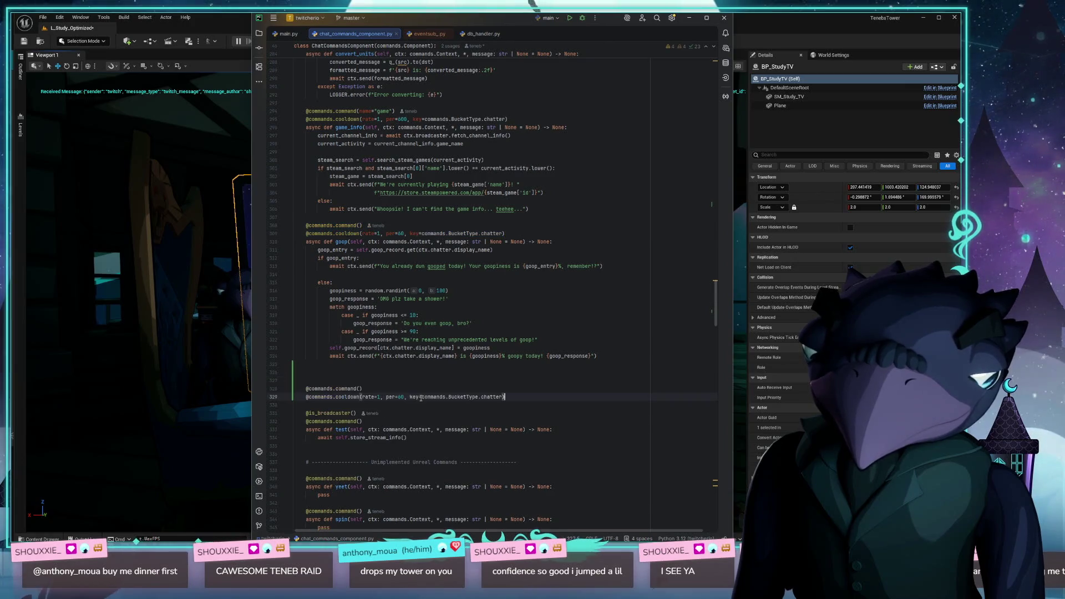
left_click_drag(533, 394, 533, 387)
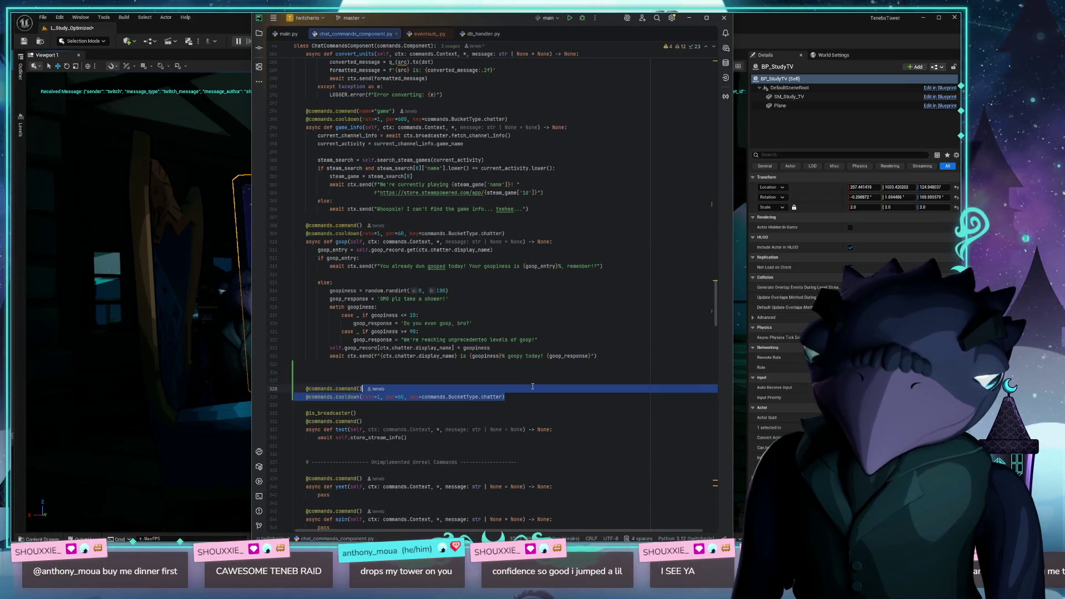
key("Delete")
key("Return")
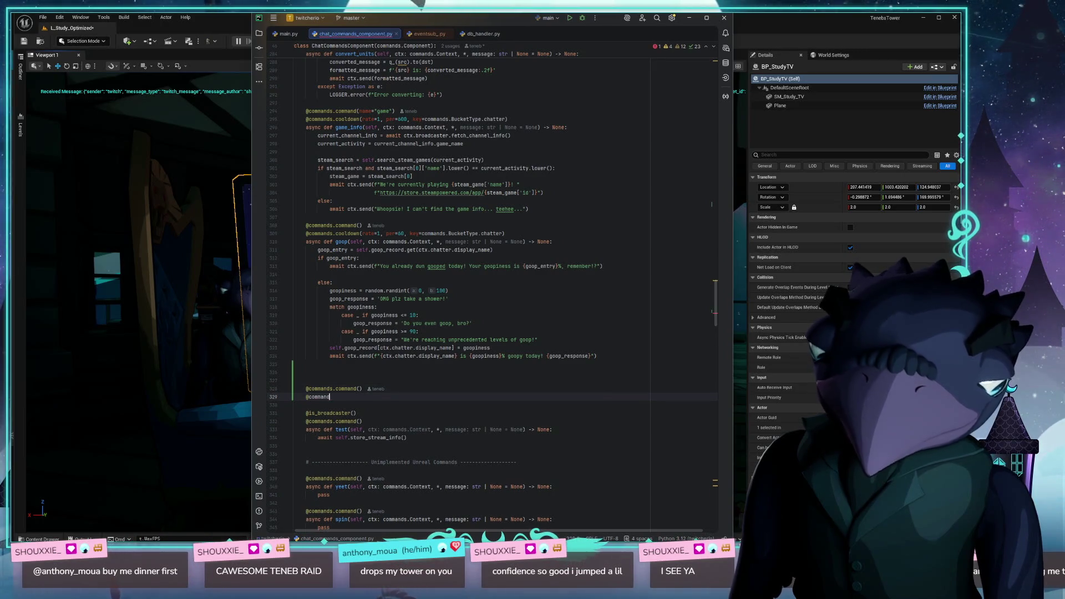
type("s.is")
key("Down")
key("Return")
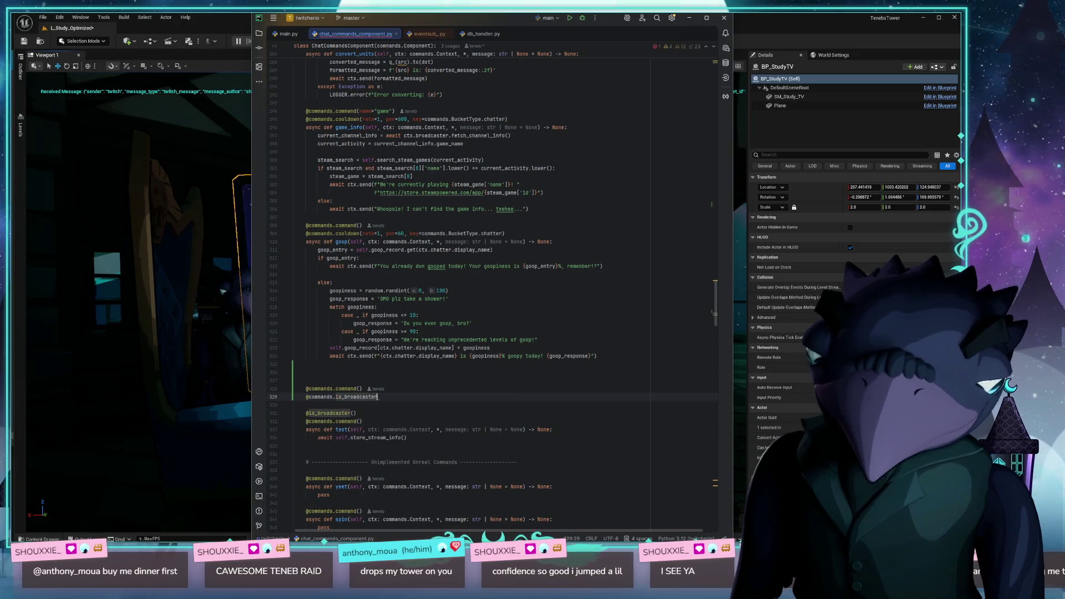
type("()")
key("Return")
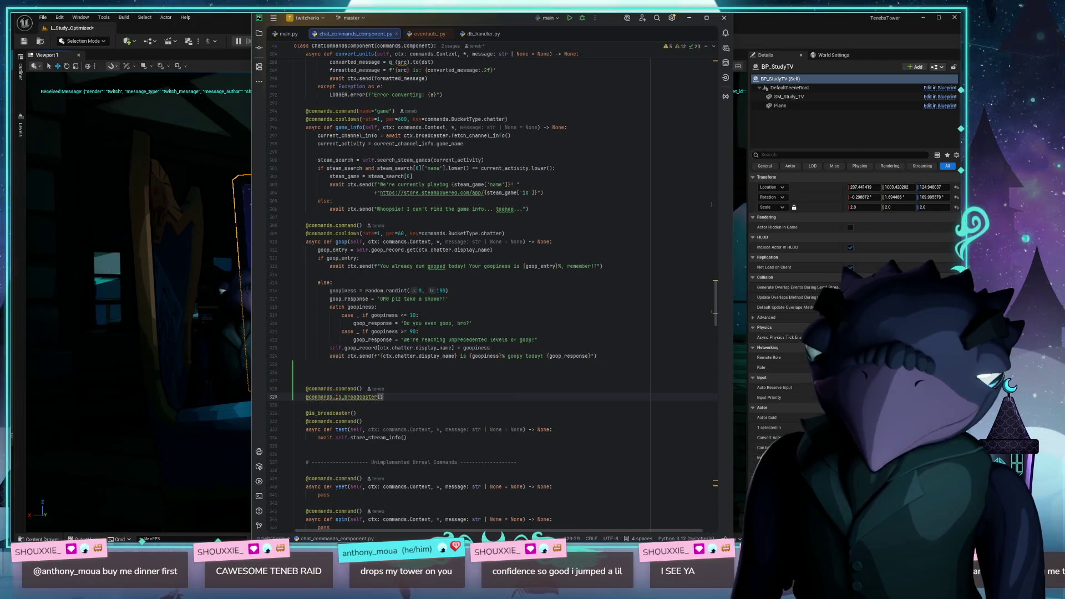
type("asu")
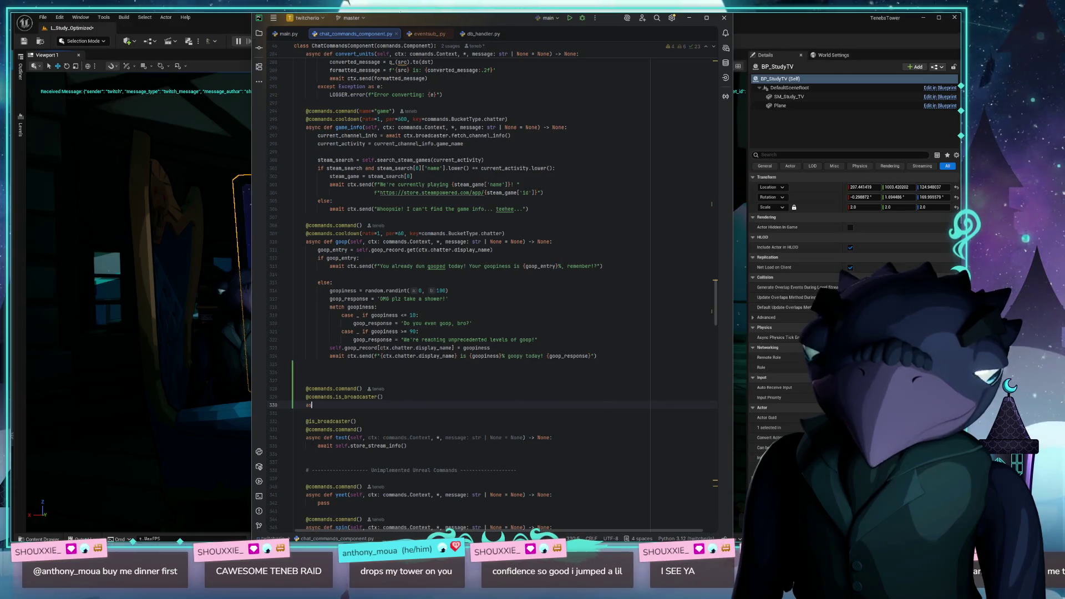
key("Return")
type("def")
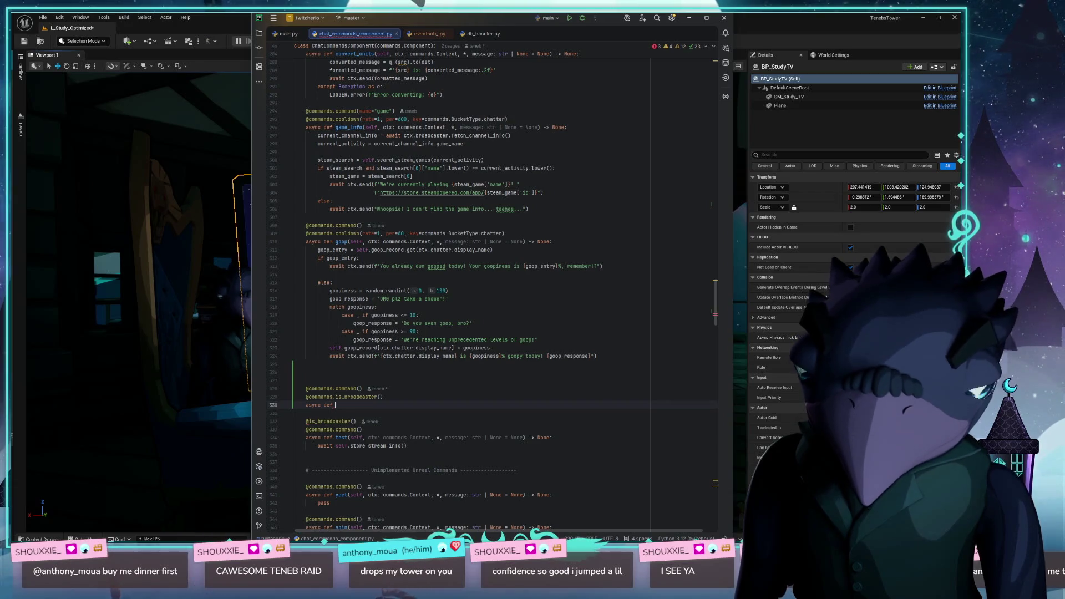
- Name the function raid_sub and complete its signature with a send of 'CAWESOME TENEB RAID :tenebLicky:'
type("raid")
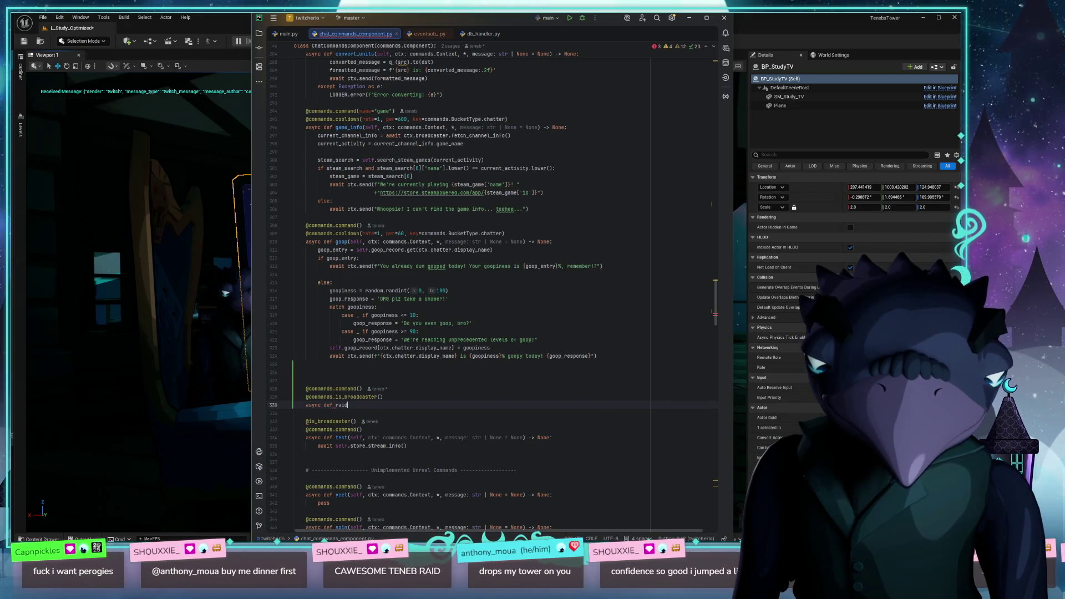
type("_su")
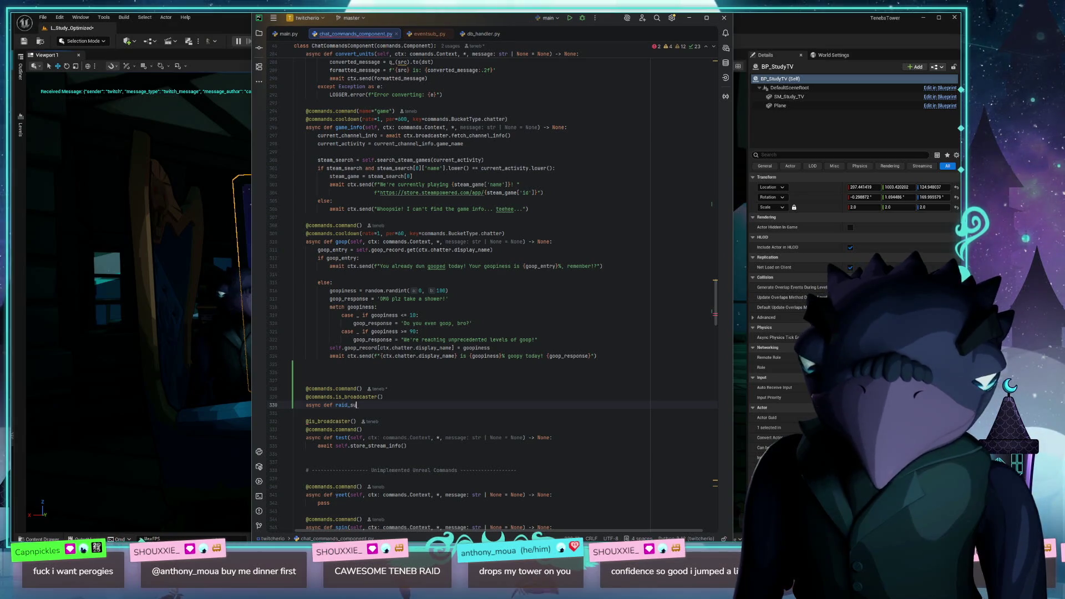
key("BackSpace")
key("BackSpace")
key("BackSpace")
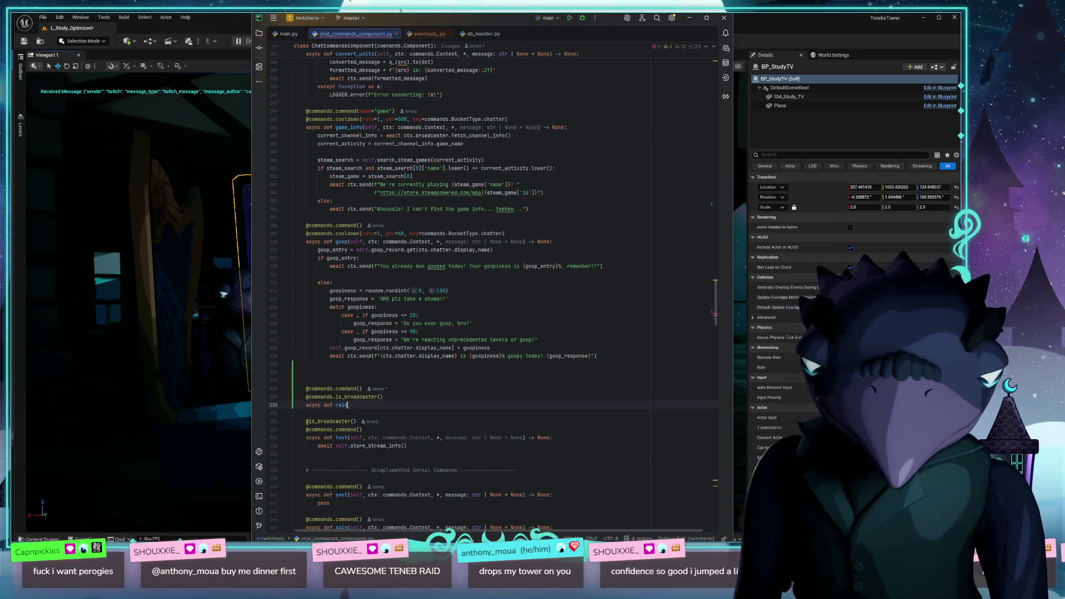
type("-su")
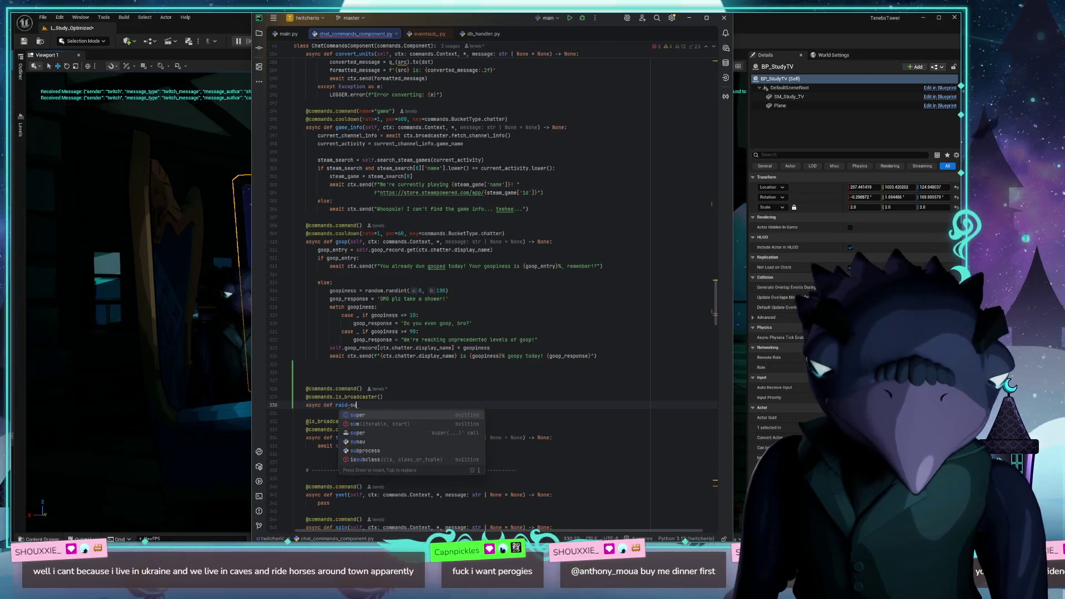
key("BackSpace")
key("BackSpace")
key("BackSpace")
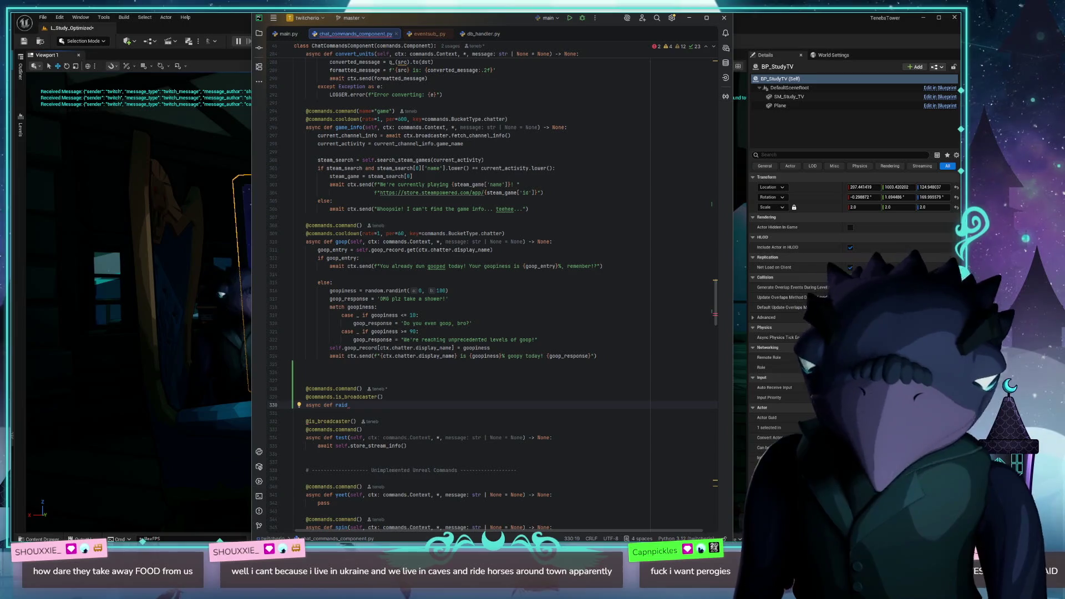
type("_")
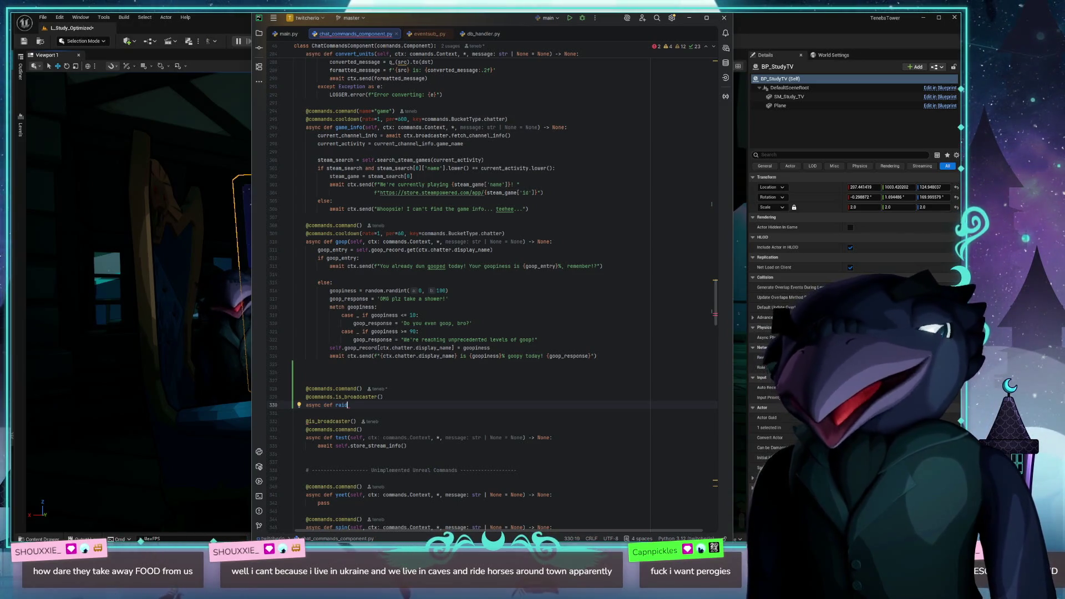
type("_")
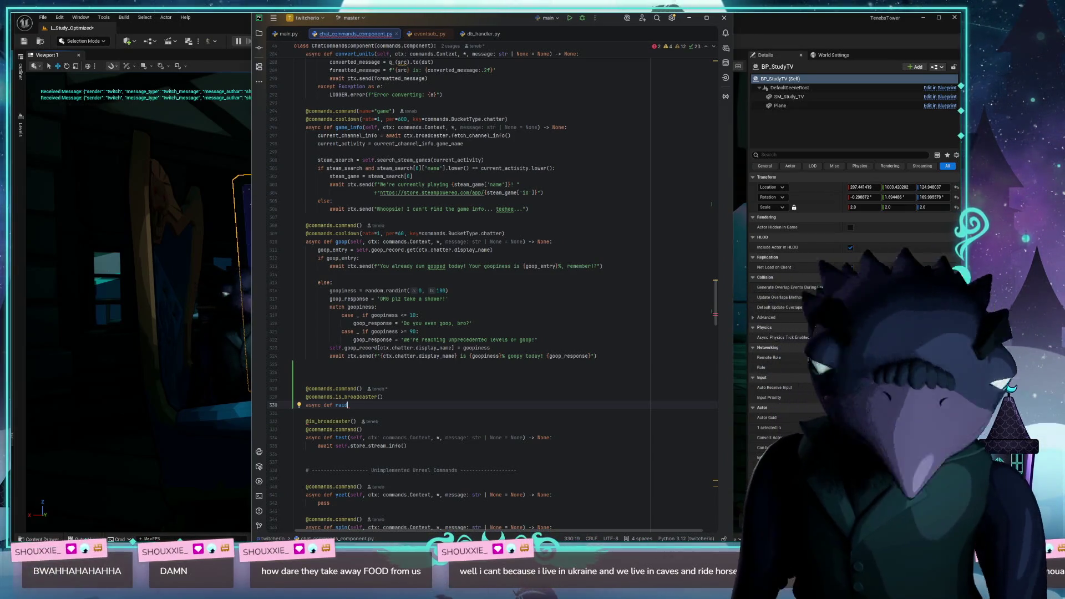
type("_")
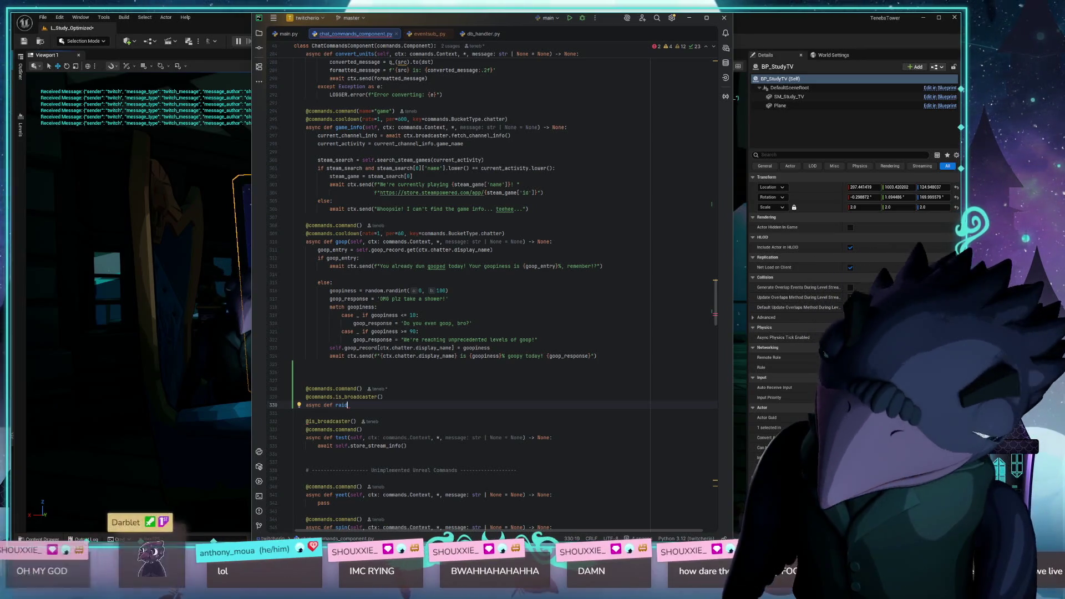
type("_")
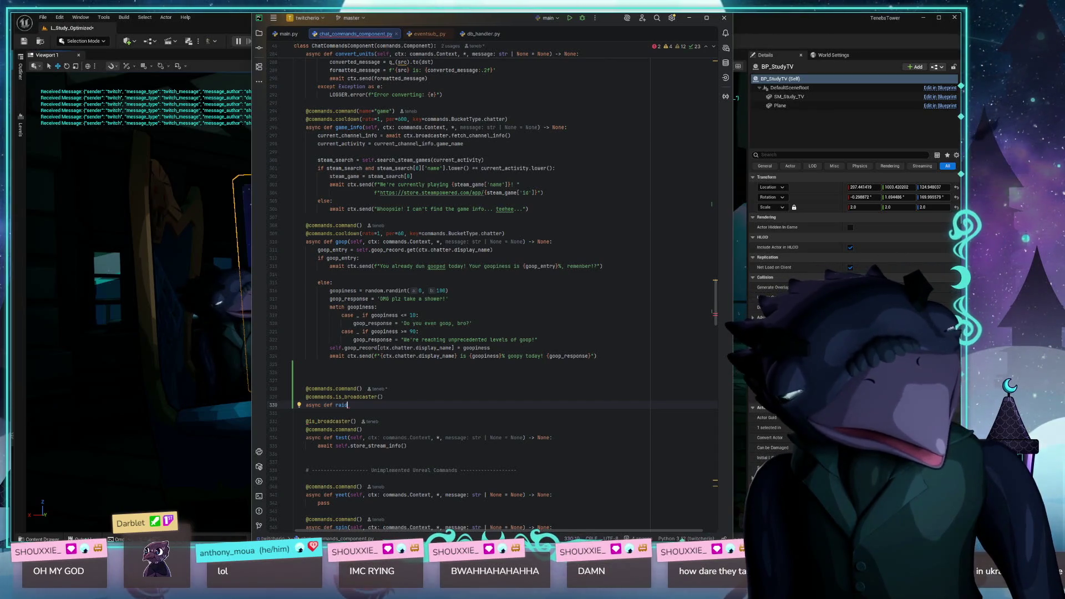
key("Tab")
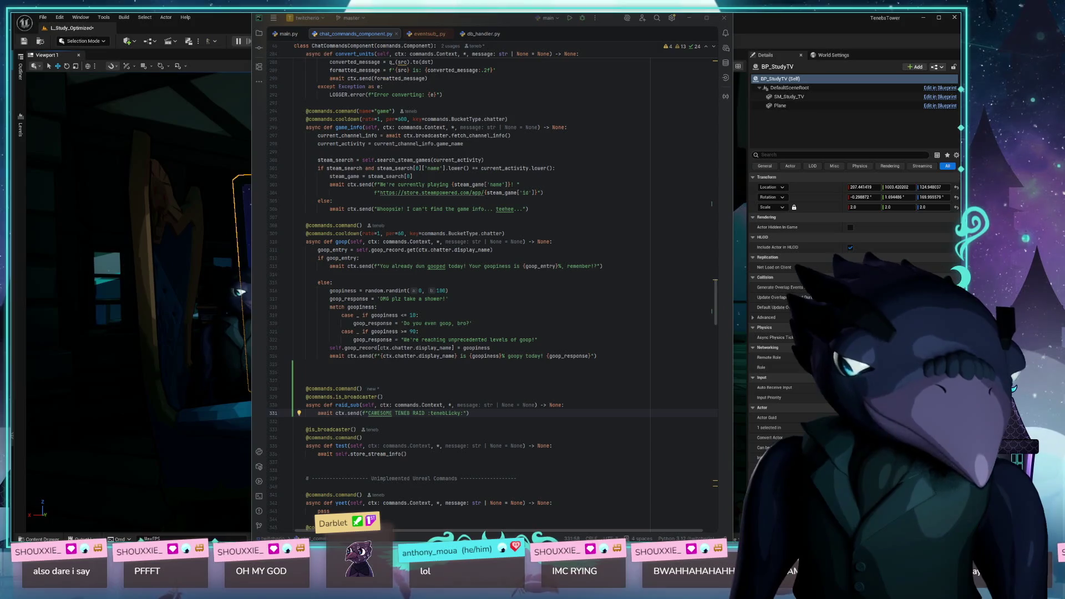
- Run main.py with Shift+F10 to start the chat bot, then enter a Twitch address in Floorp
left_click(651, 307)
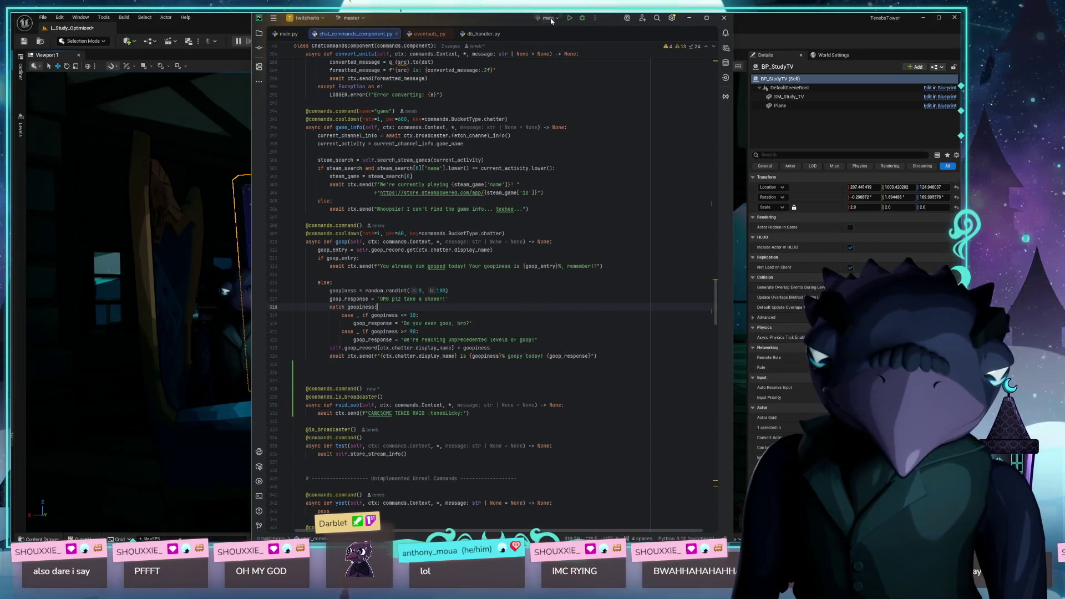
key("shift+F10")
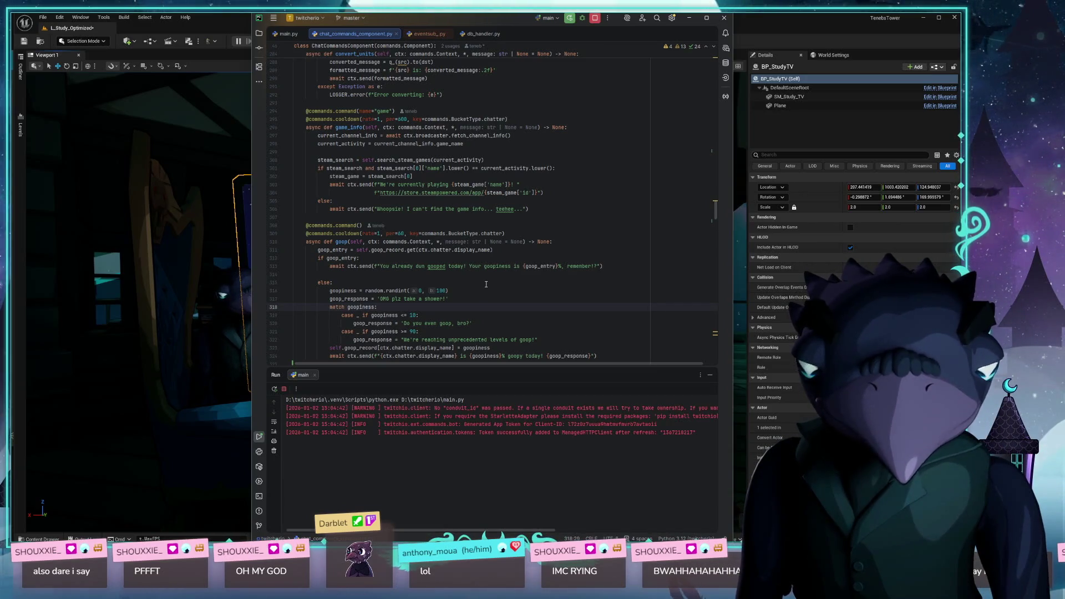
left_click(229, 293)
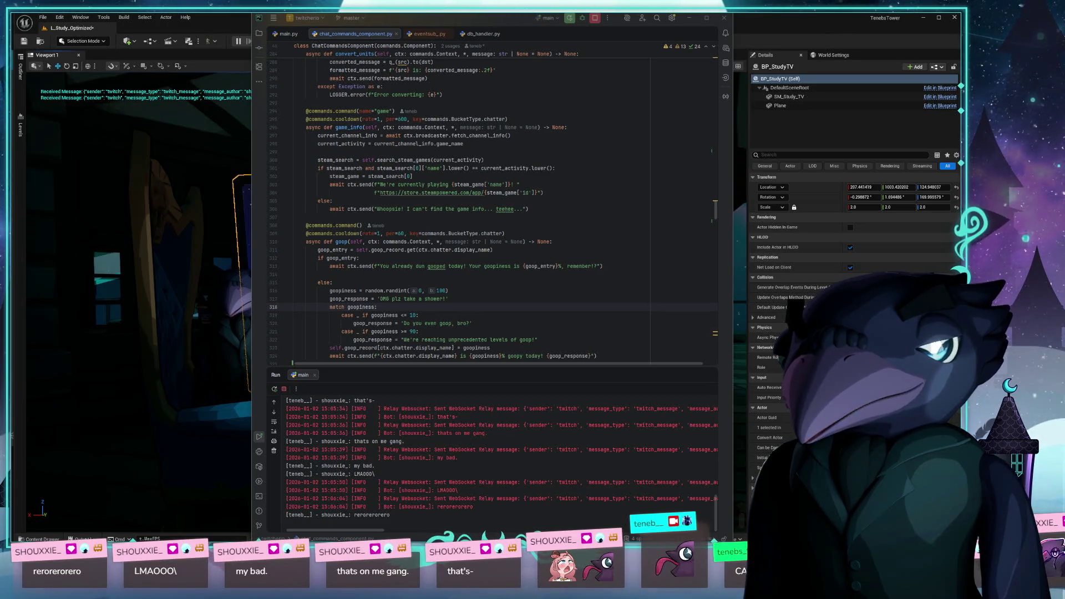
type("twitch.tv/")
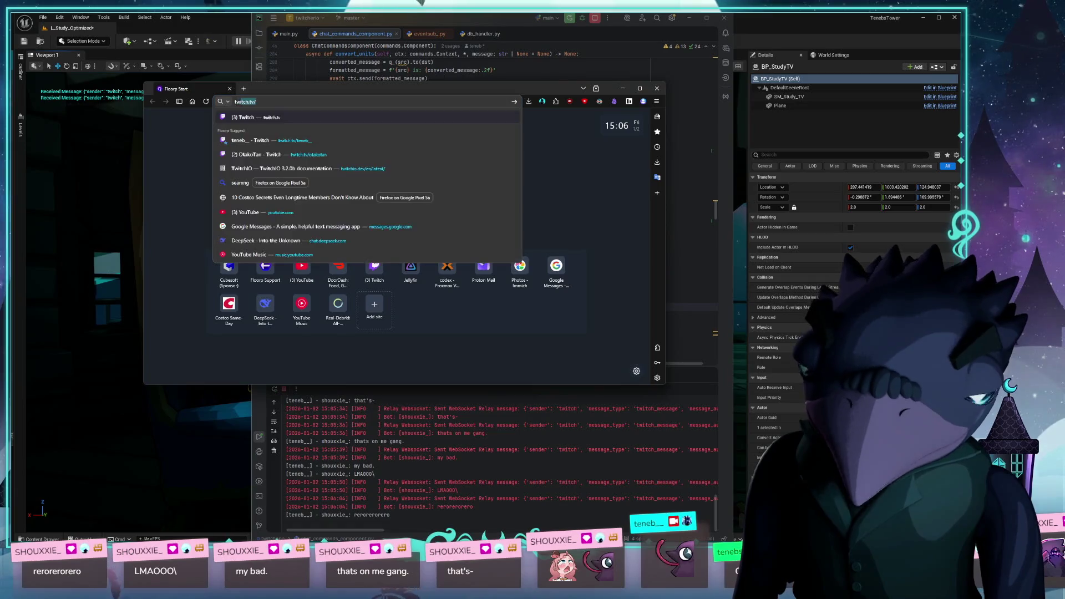
type("hciowitchio")
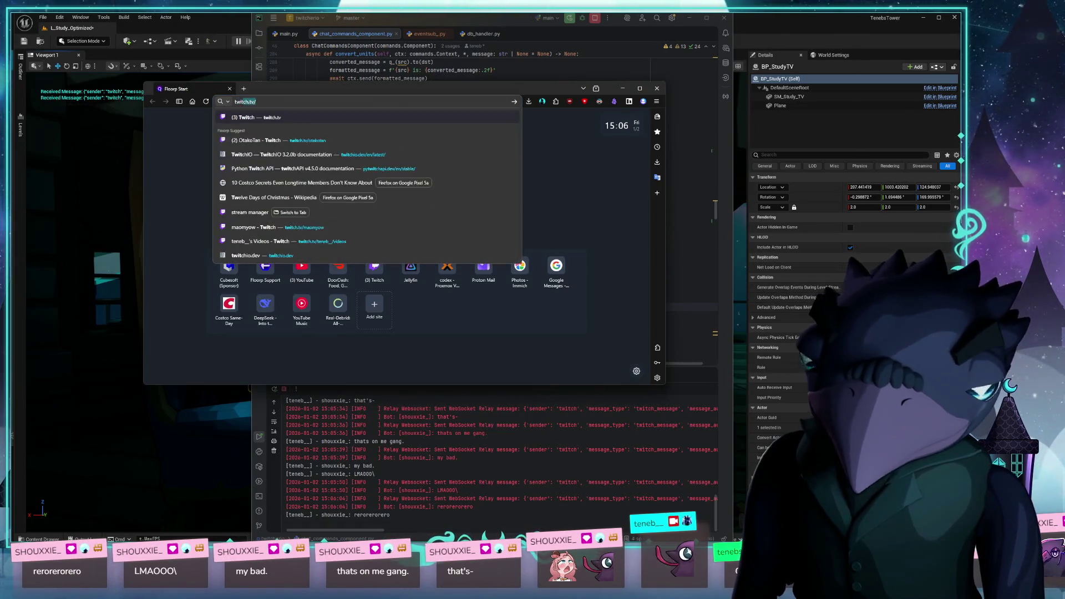
- Open the TwitchIO documentation site and go to its Client Reference page
key("Return")
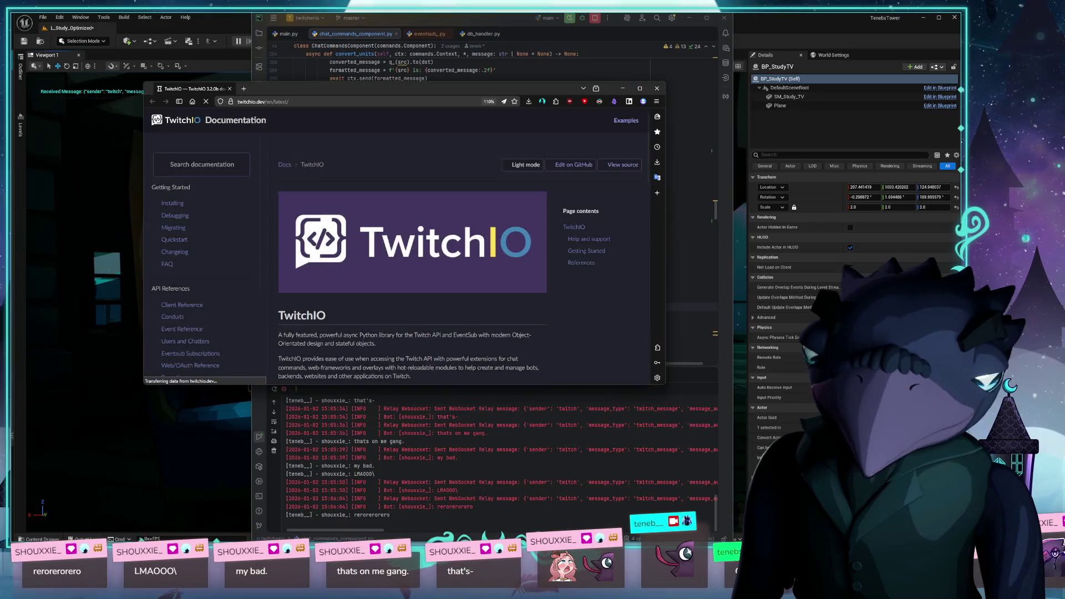
left_click(187, 168)
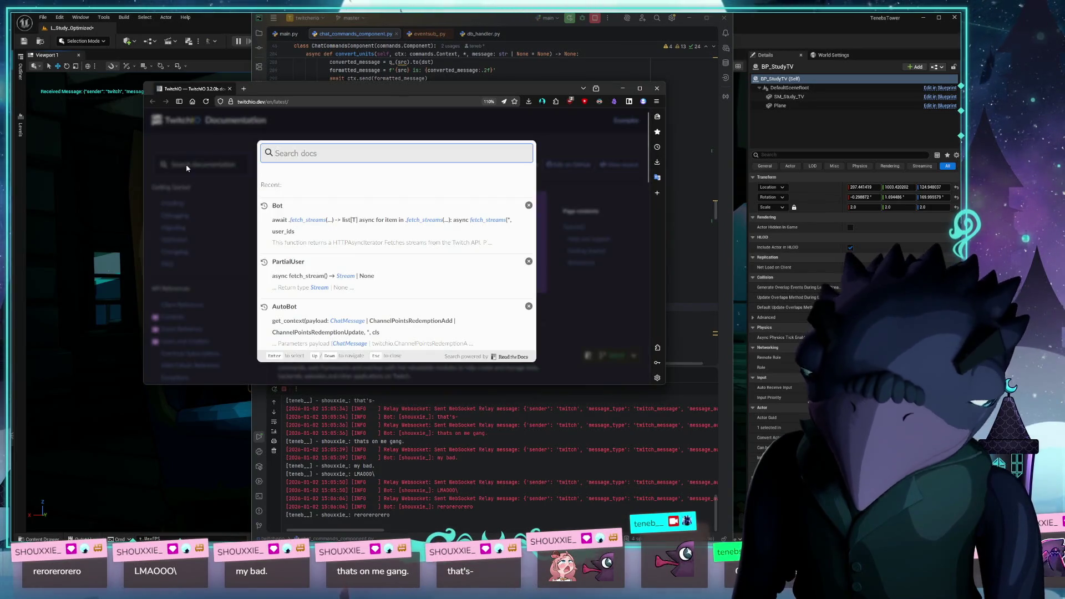
type("emote")
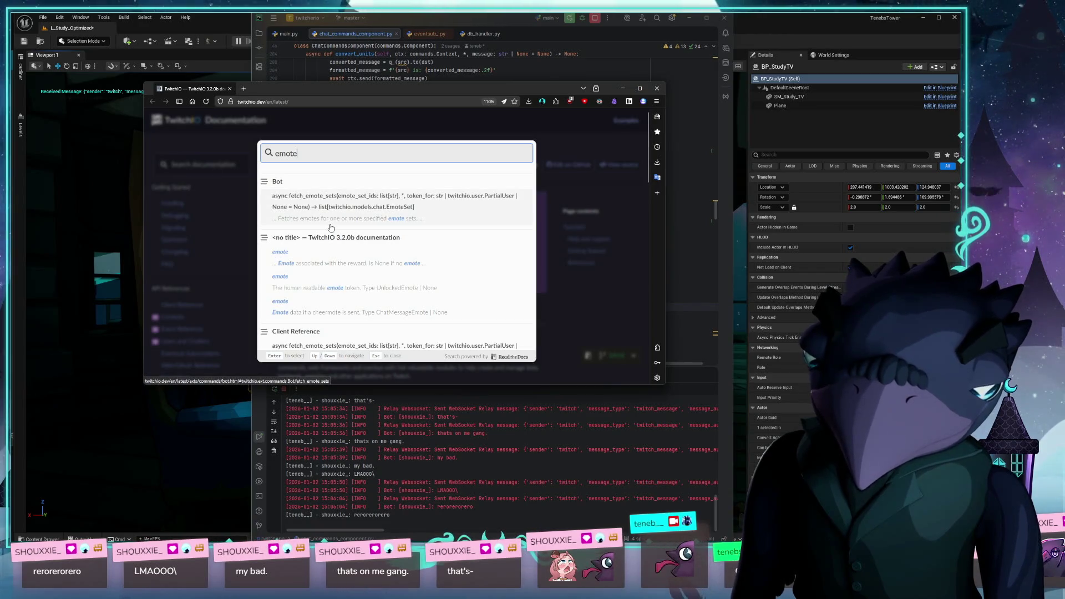
left_click(235, 213)
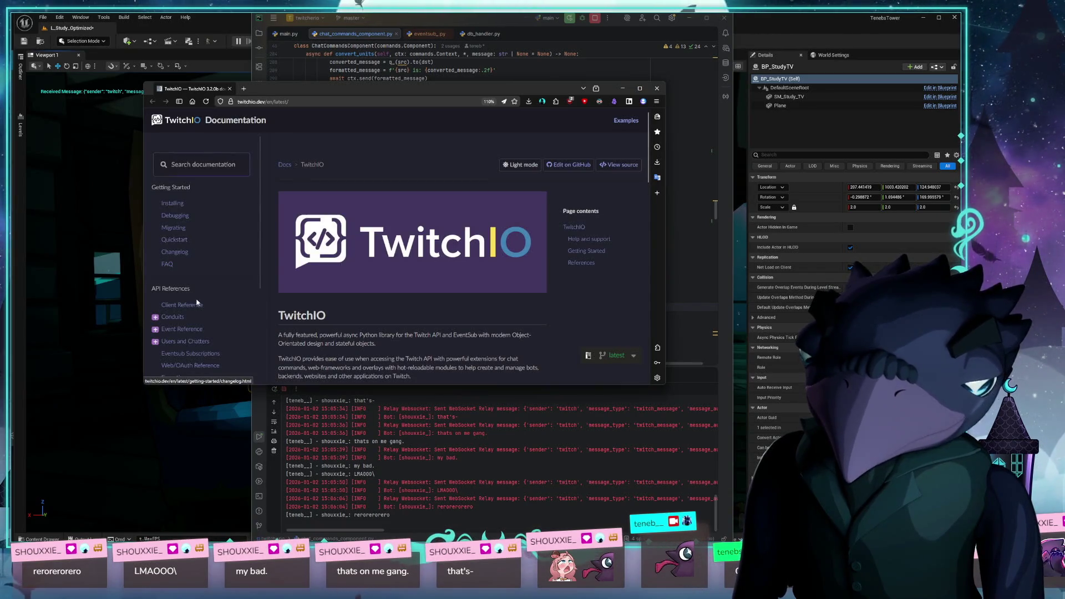
left_click(172, 272)
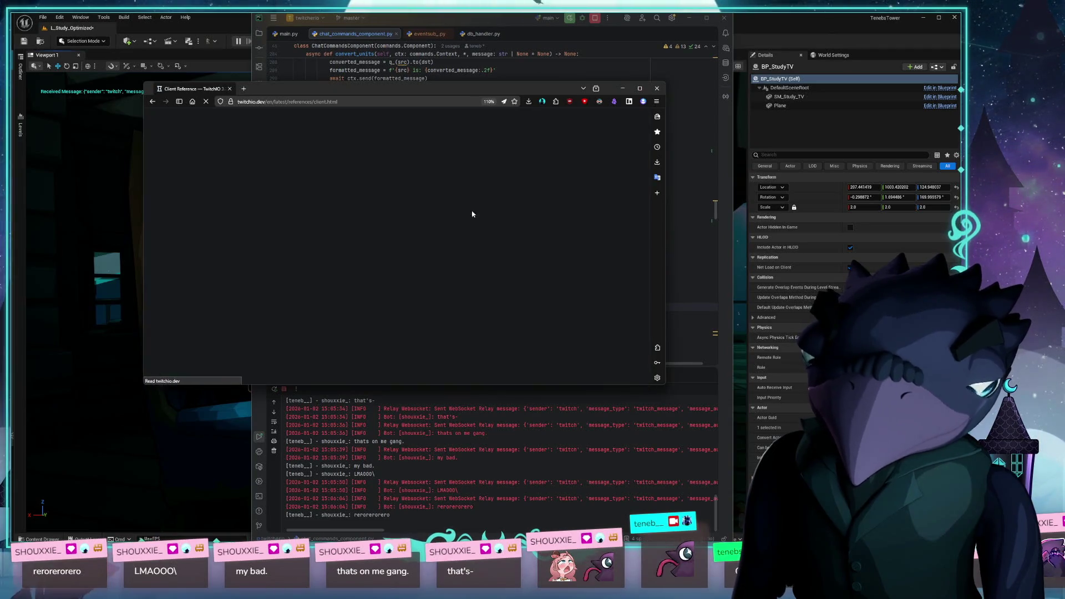
- Scroll the Client Reference page and select the 15:05:39 log lines in the bot's output
scroll(475, 199, "down", 5)
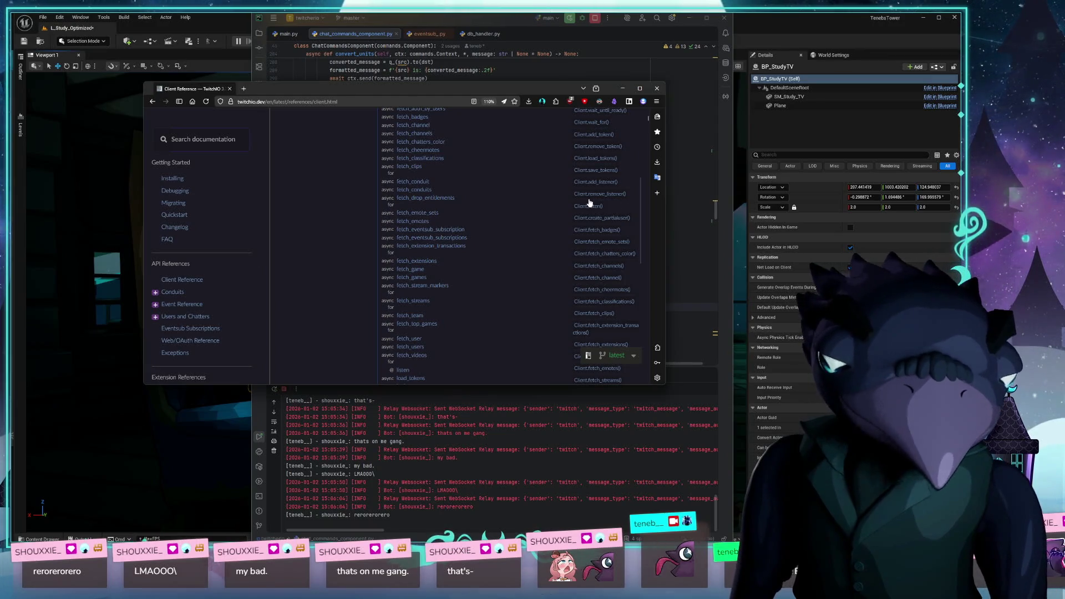
scroll(578, 266, "down", 8)
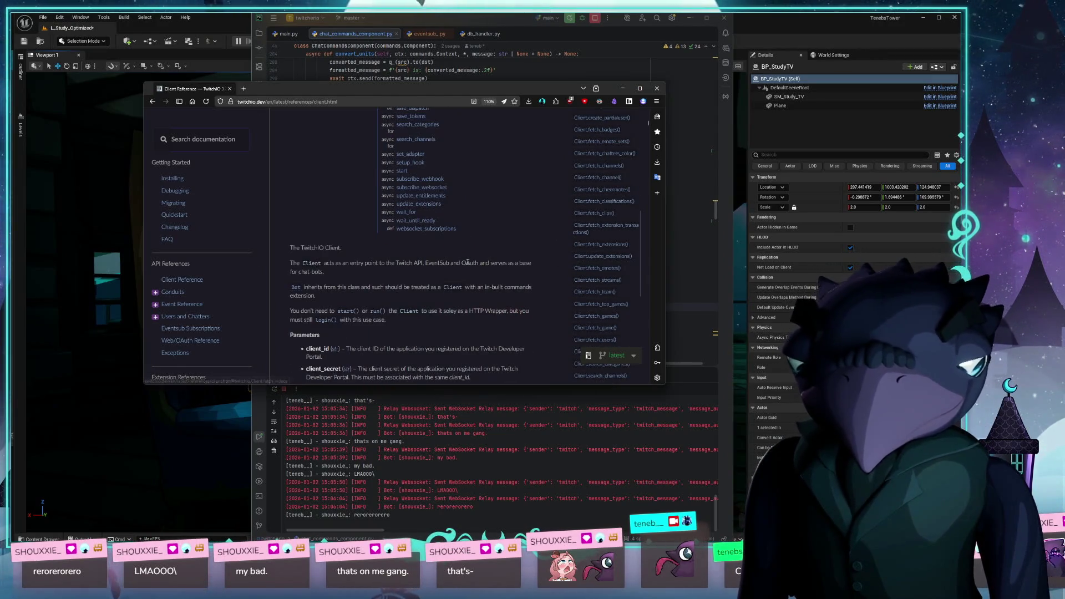
scroll(467, 190, "up", 2)
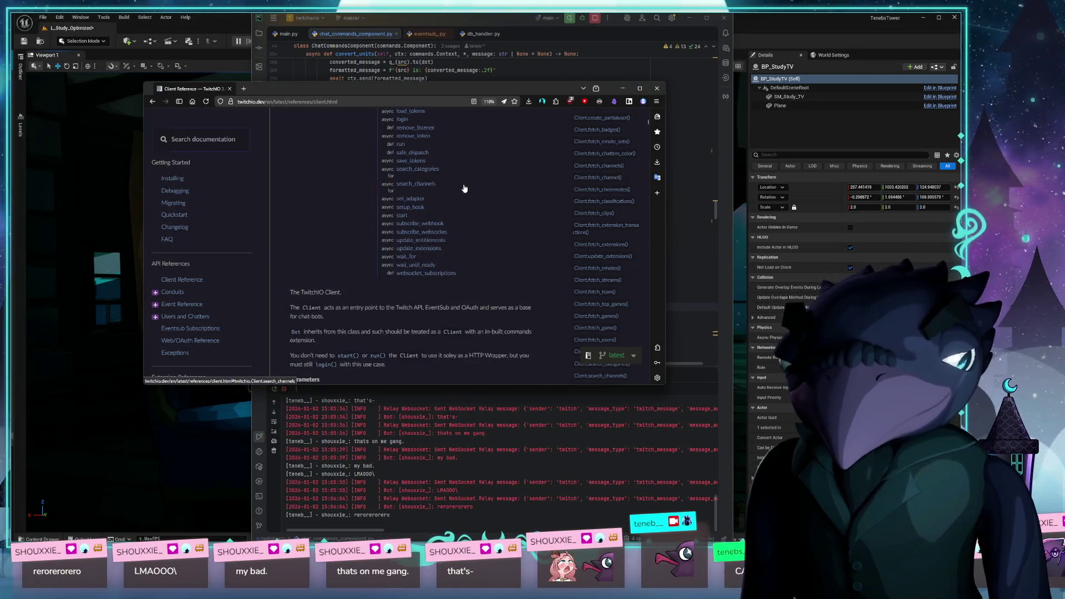
scroll(464, 188, "up", 10)
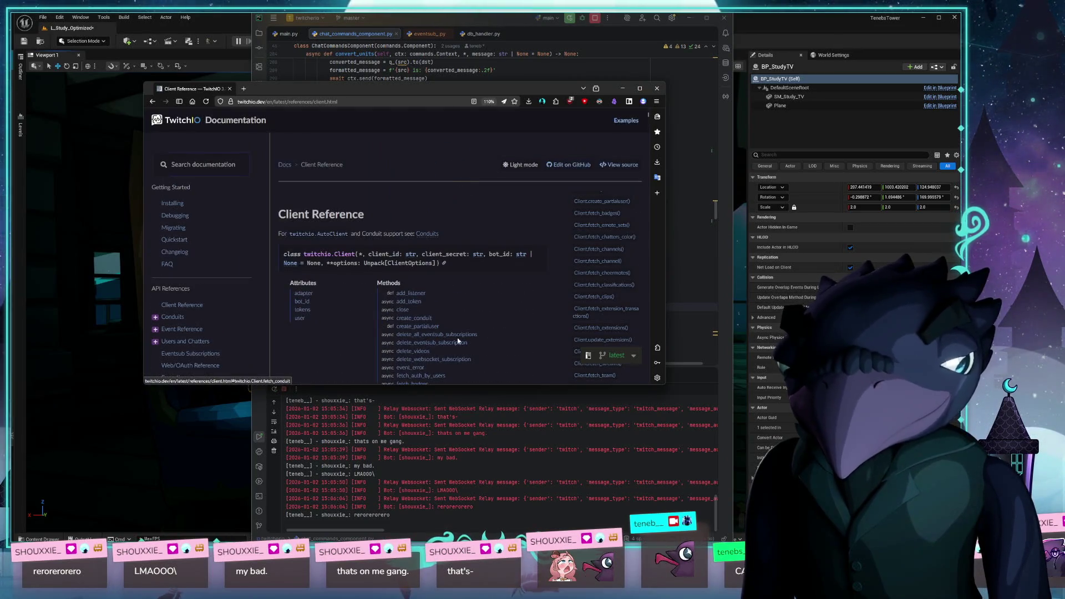
left_click_drag(459, 491, 591, 498)
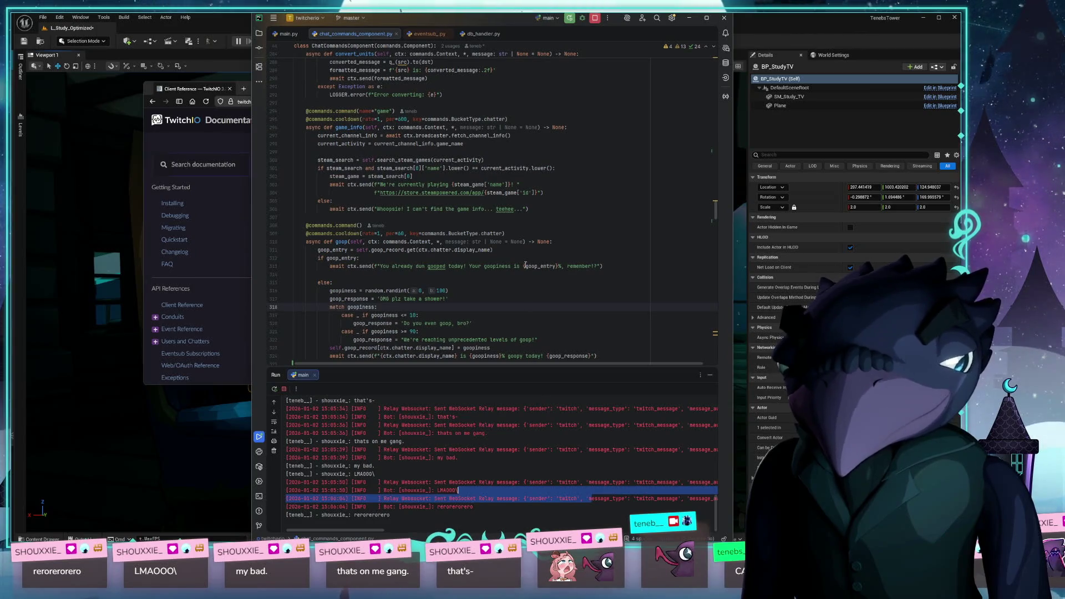
left_click_drag(458, 458, 574, 449)
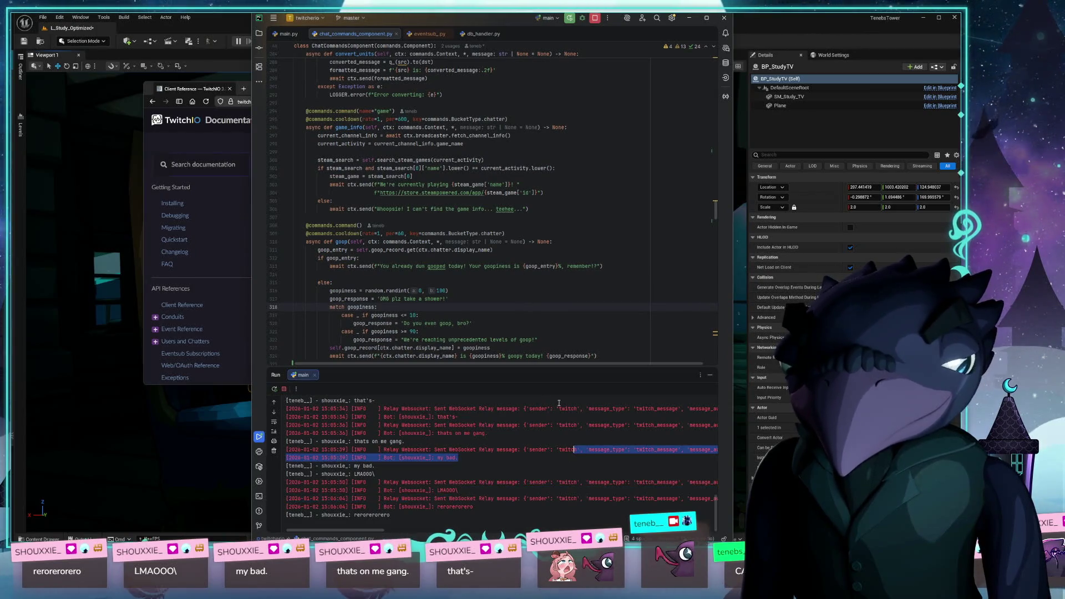
left_click(213, 199)
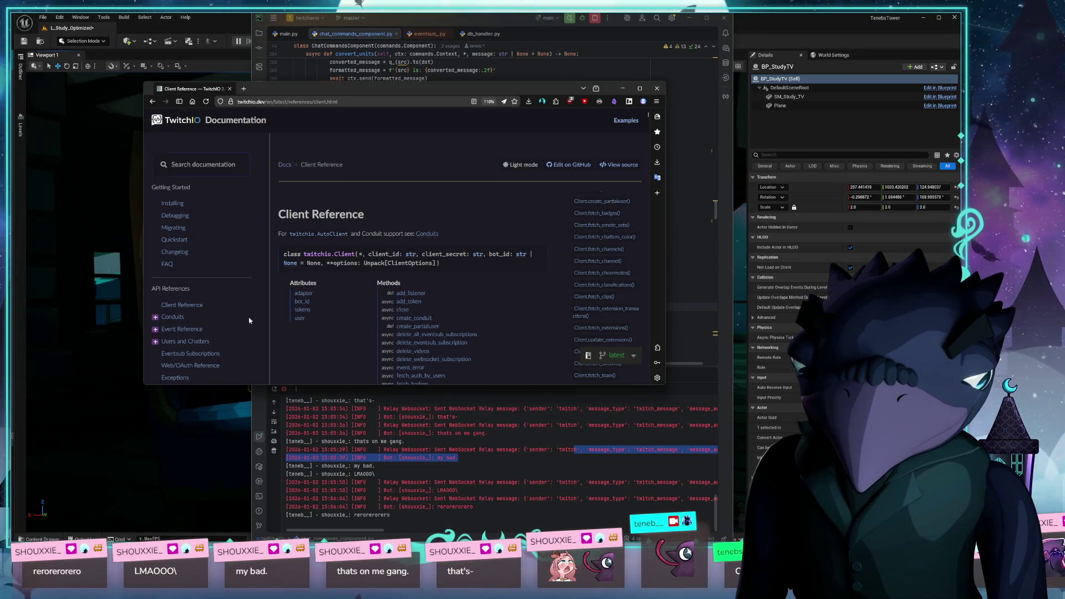
- Expand Event Reference in the docs sidebar and scroll through the reference sections
left_click(156, 329)
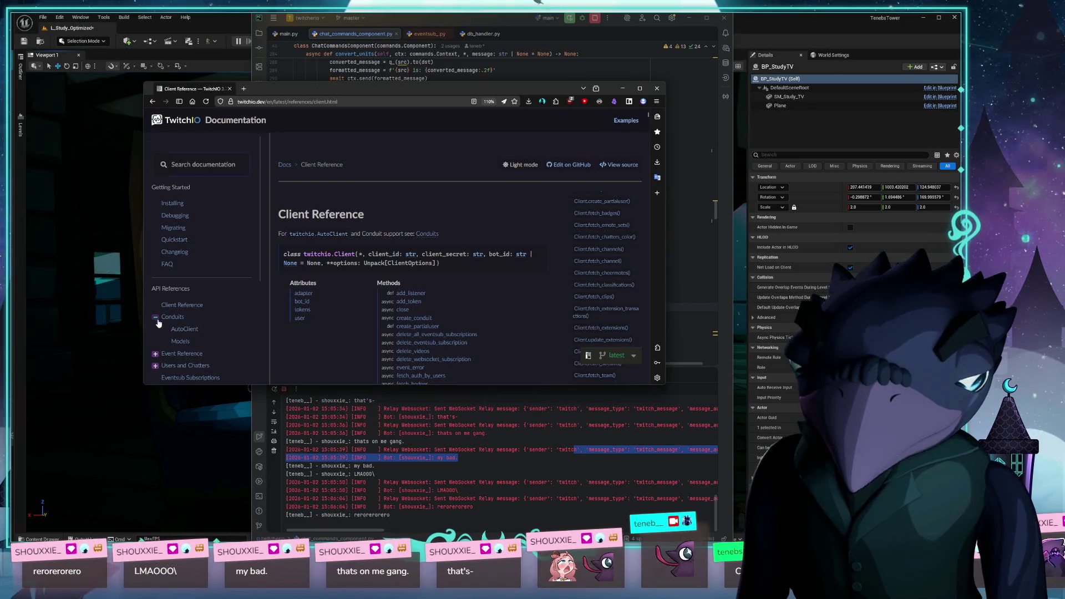
scroll(208, 311, "down", 5)
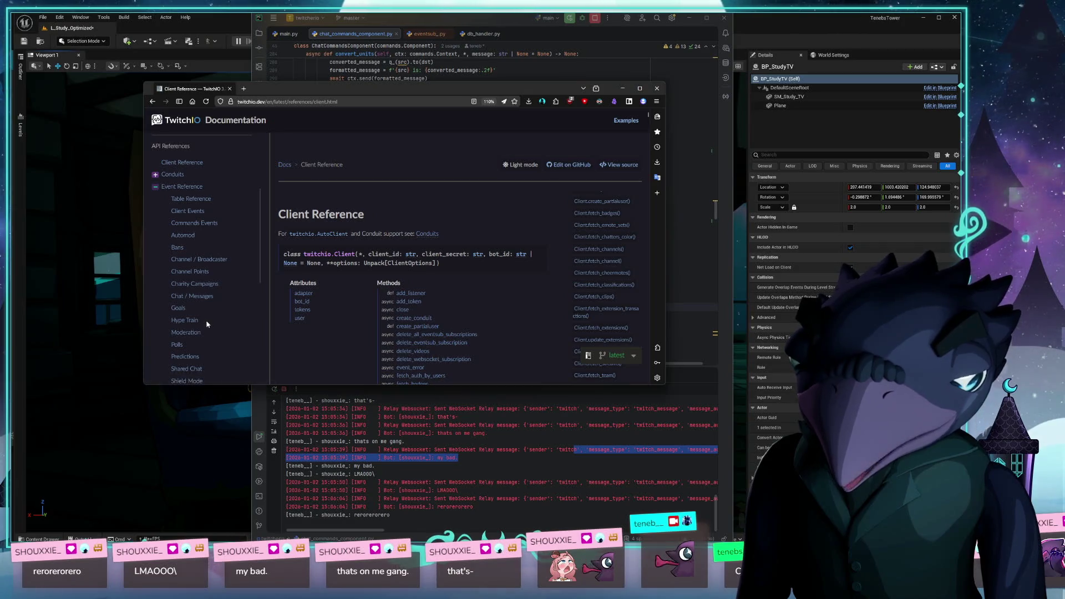
scroll(214, 245, "up", 3)
scroll(210, 206, "down", 7)
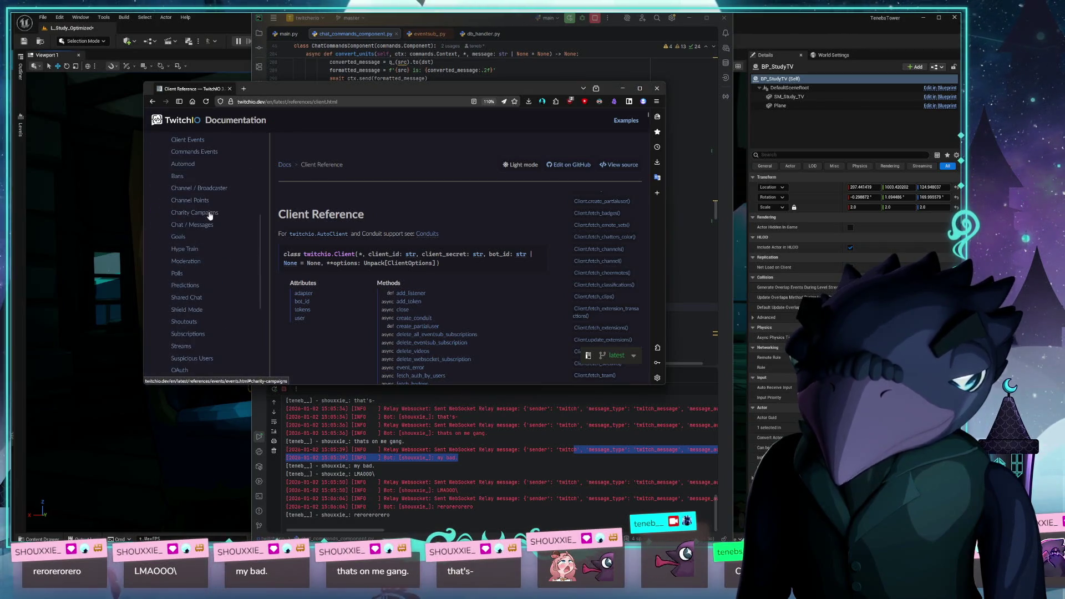
scroll(198, 363, "down", 4)
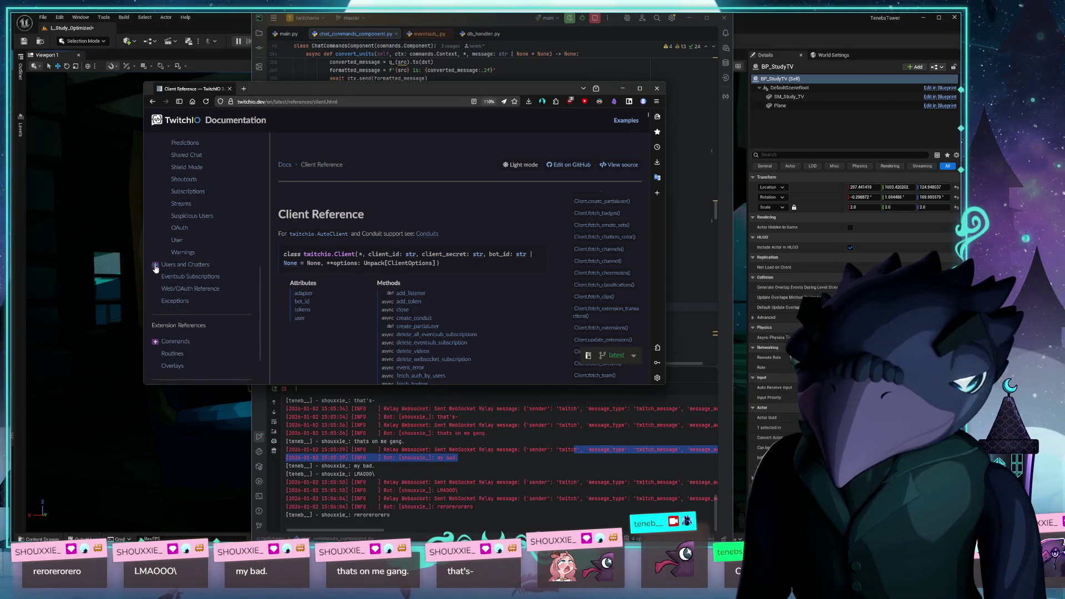
scroll(157, 268, "down", 5)
scroll(164, 261, "down", 4)
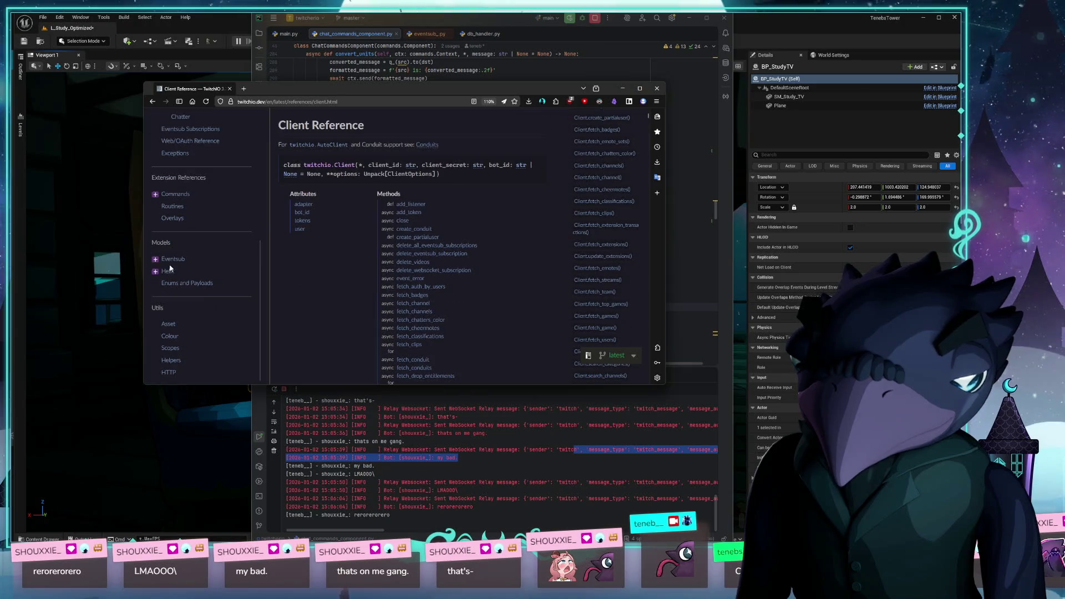
scroll(178, 289, "up", 5)
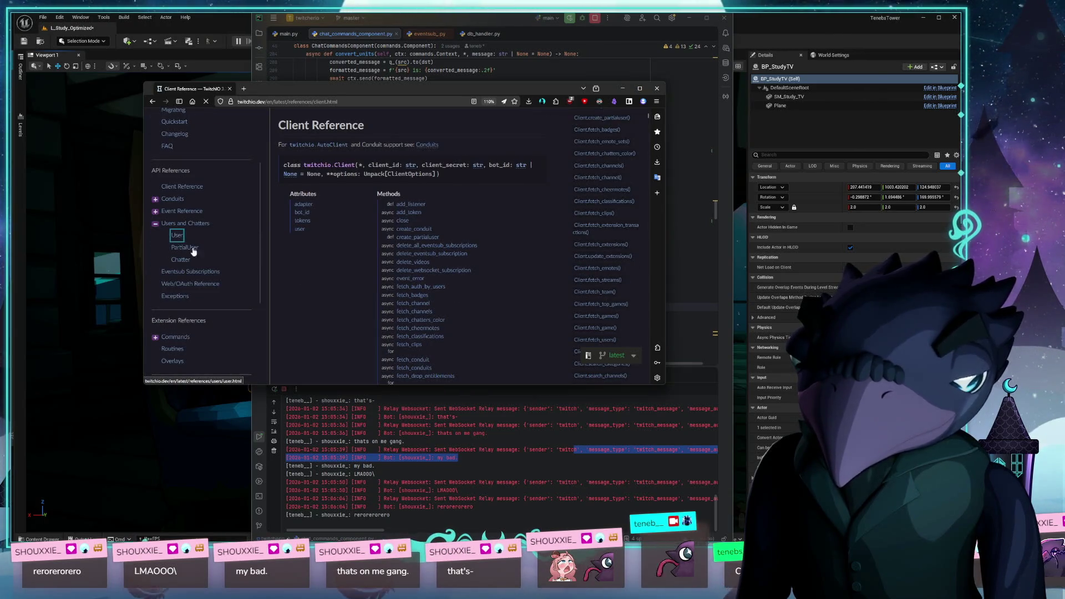
- Read PartialUser's send_message docs on emotes in chat messages, then bring PyCharm's code to front
left_click(179, 235)
scroll(191, 288, "down", 4)
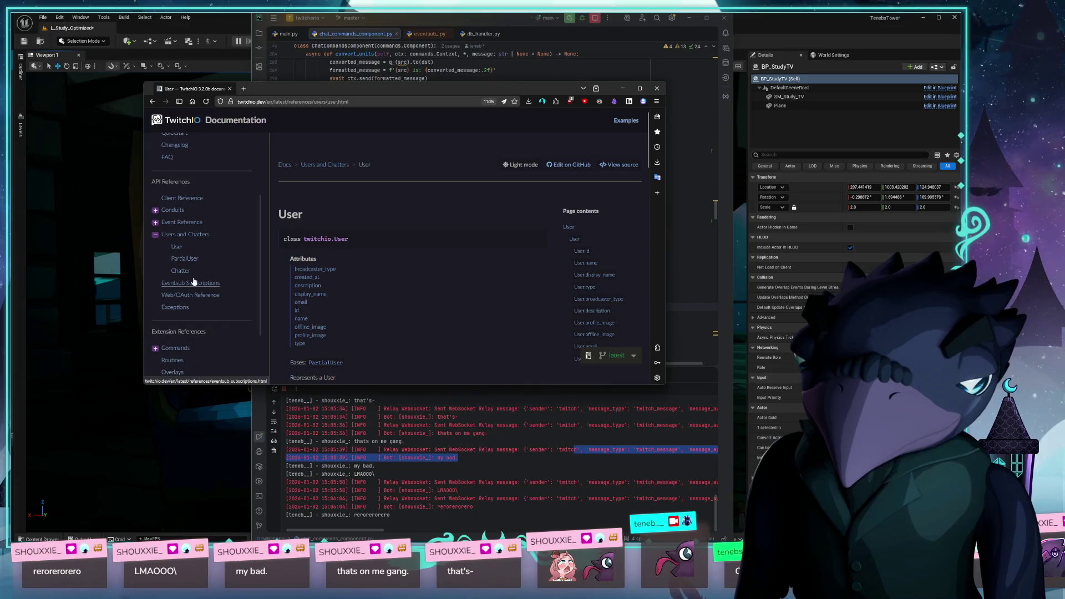
scroll(508, 288, "down", 10)
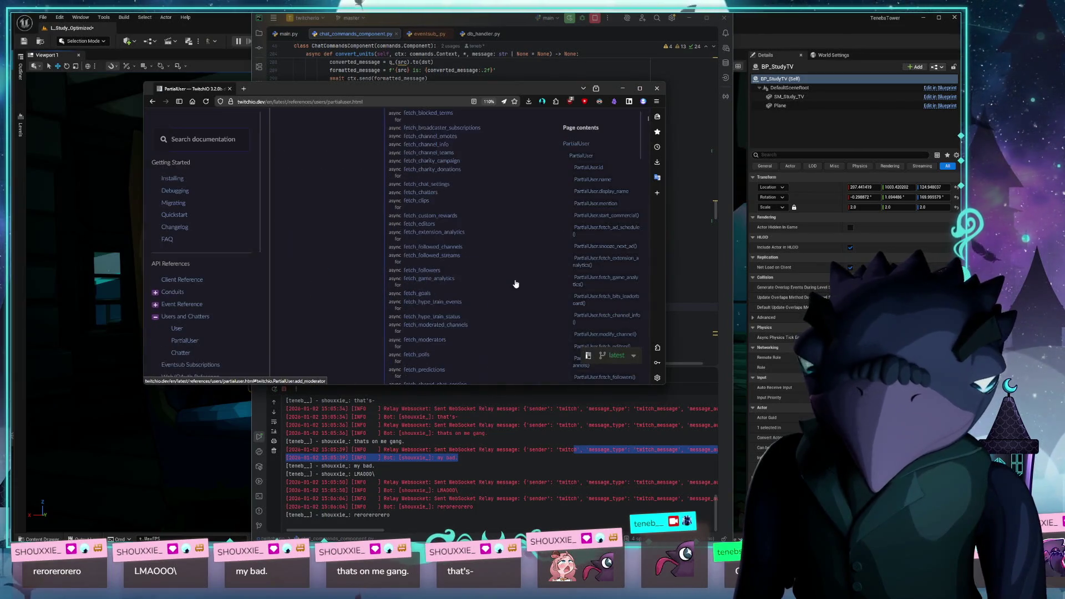
scroll(515, 283, "down", 2)
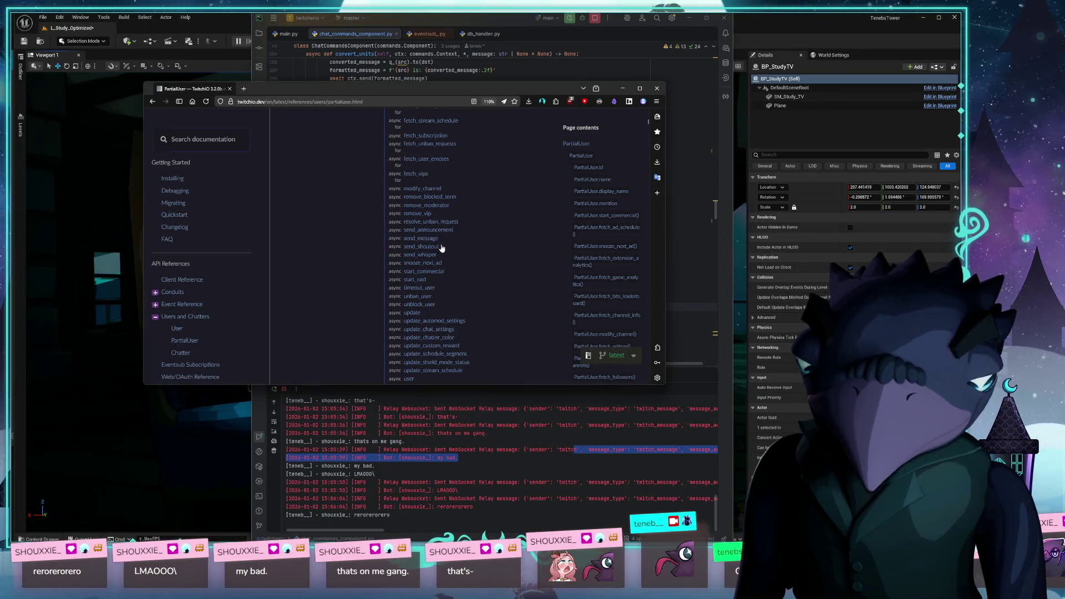
left_click(423, 239)
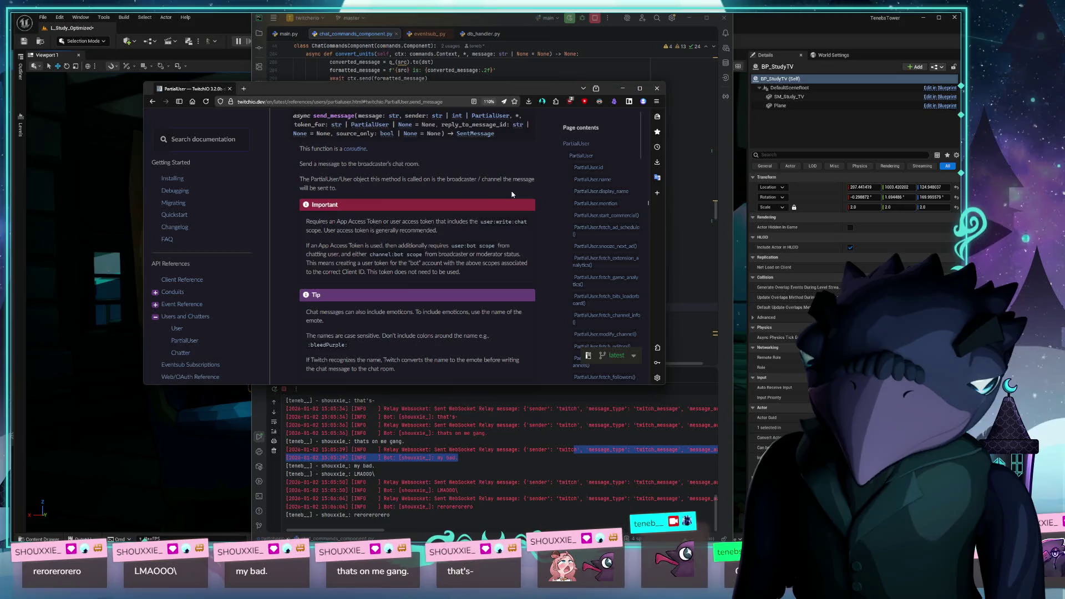
scroll(495, 193, "up", 2)
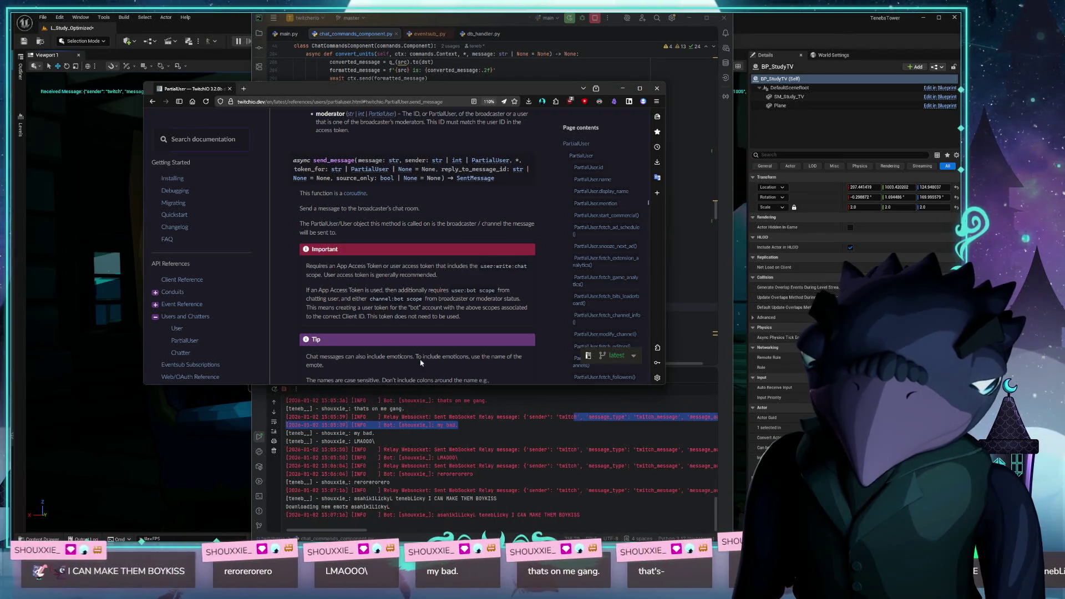
scroll(405, 339, "down", 3)
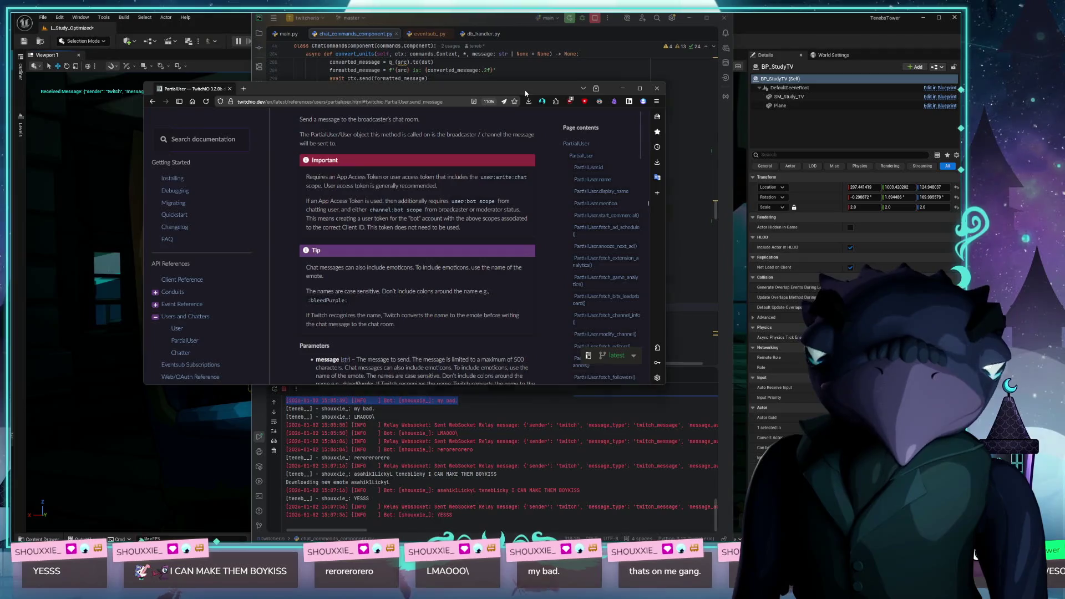
left_click_drag(388, 88, 300, 96)
left_click(572, 308)
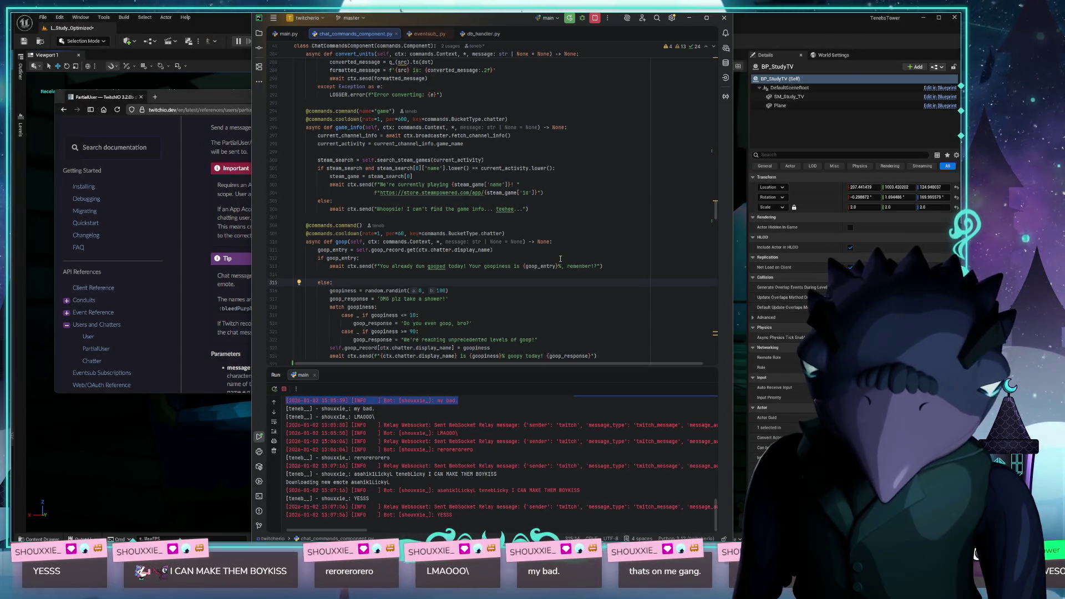
- Remove the colon before tenebLicky in raid_sub's message and rerun the bot with Ctrl+F5
scroll(555, 256, "down", 5)
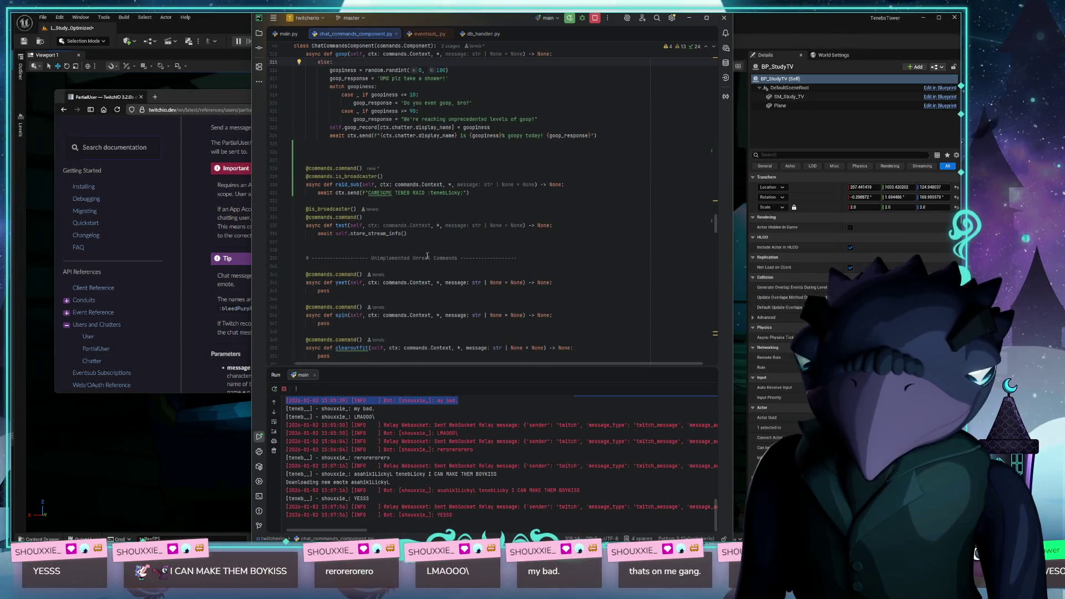
left_click(430, 193)
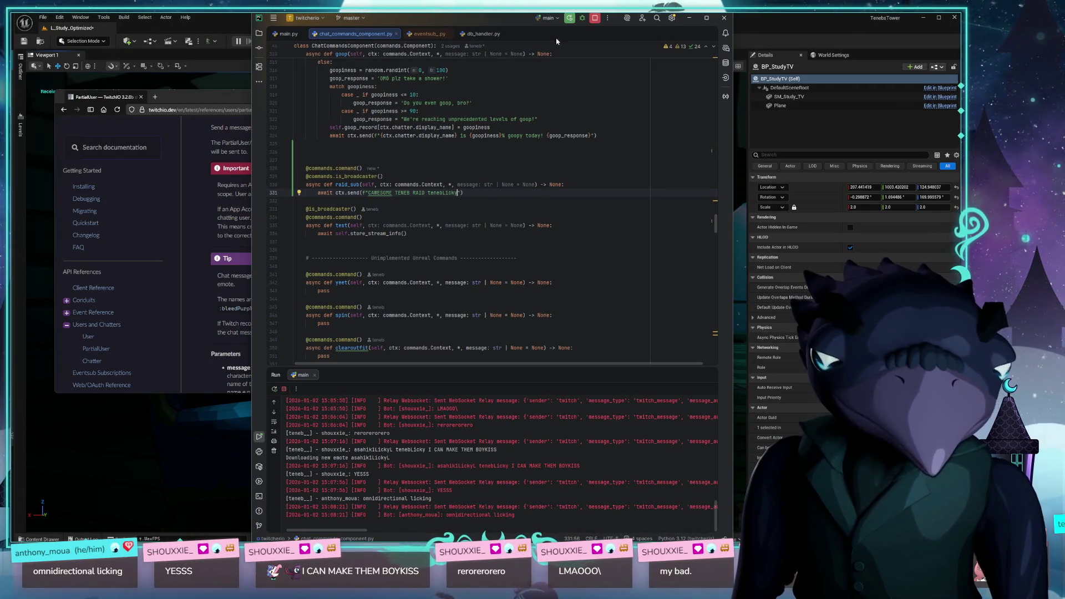
key("ctrl+F5")
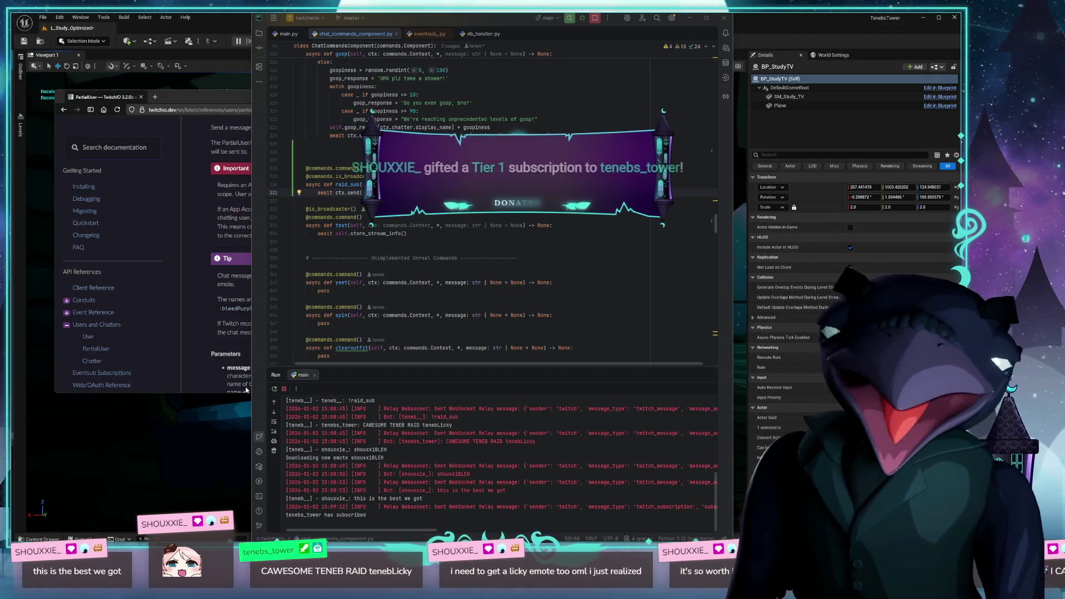
- Switch from PyCharm to the Unreal Editor study scene
left_click(179, 430)
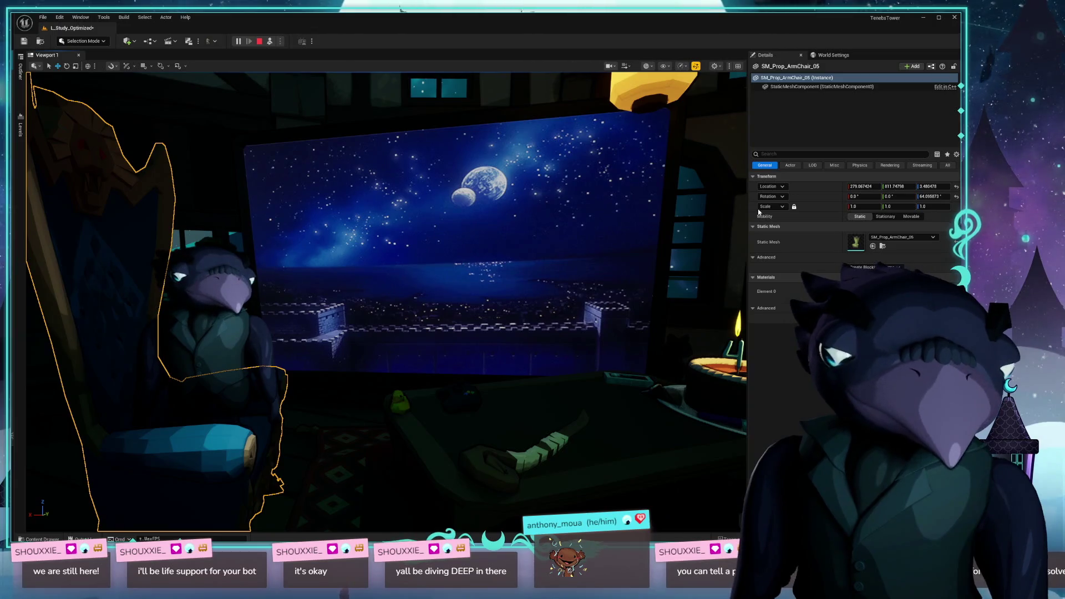
- Select the Skybox and dolly the camera back to frame the starry TV and 400 cake
left_click(426, 267)
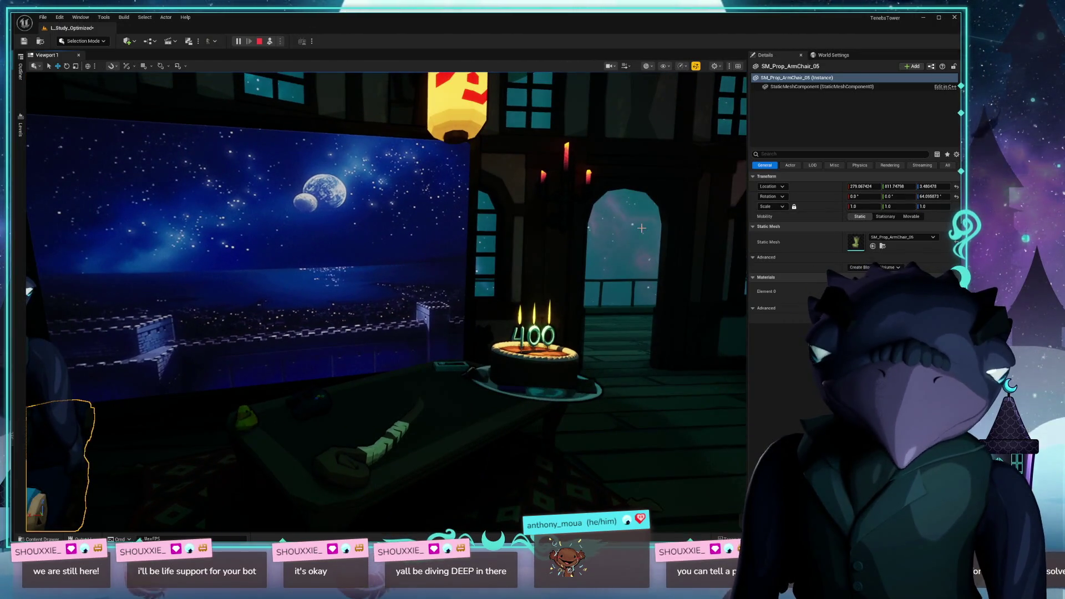
scroll(608, 234, "down", 5)
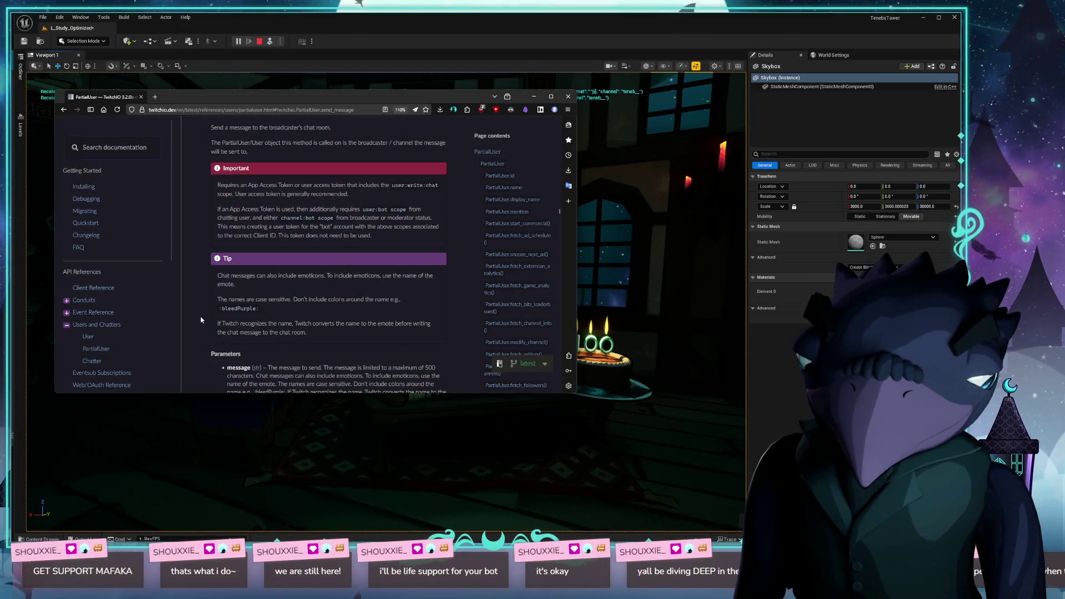
- Read the TwitchIO PartialUser.send_message reference and its emote Tip, then close the docs window
left_click_drag(431, 99, 533, 66)
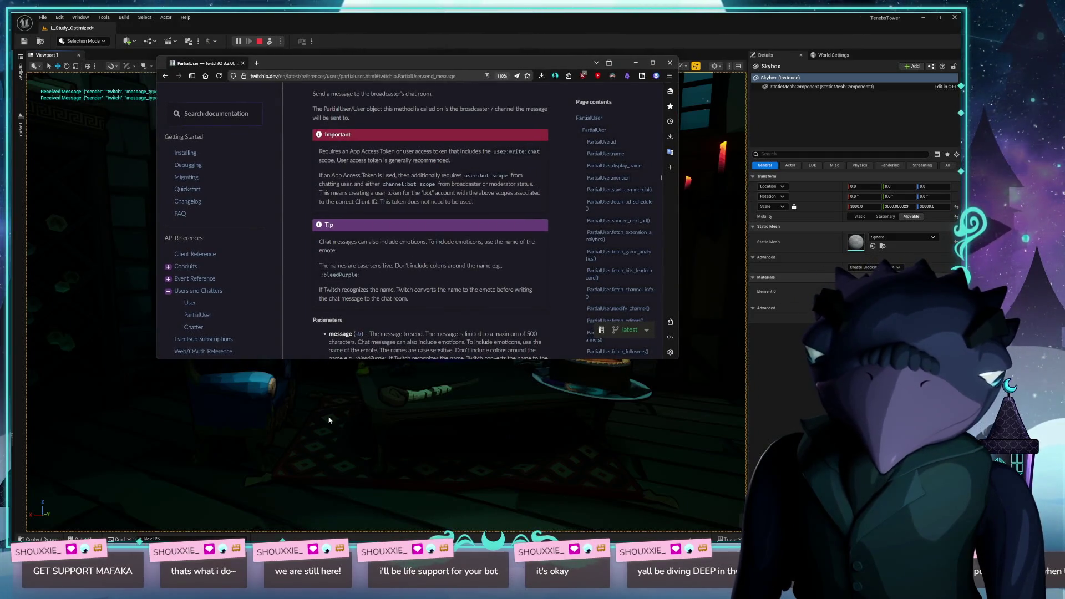
scroll(438, 239, "up", 2)
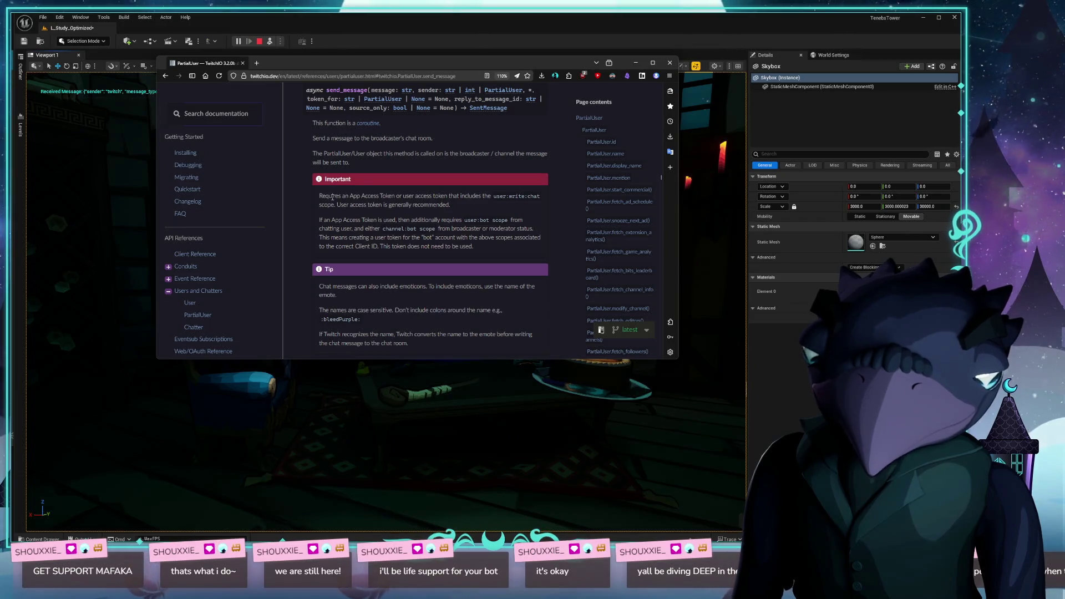
scroll(394, 176, "up", 3)
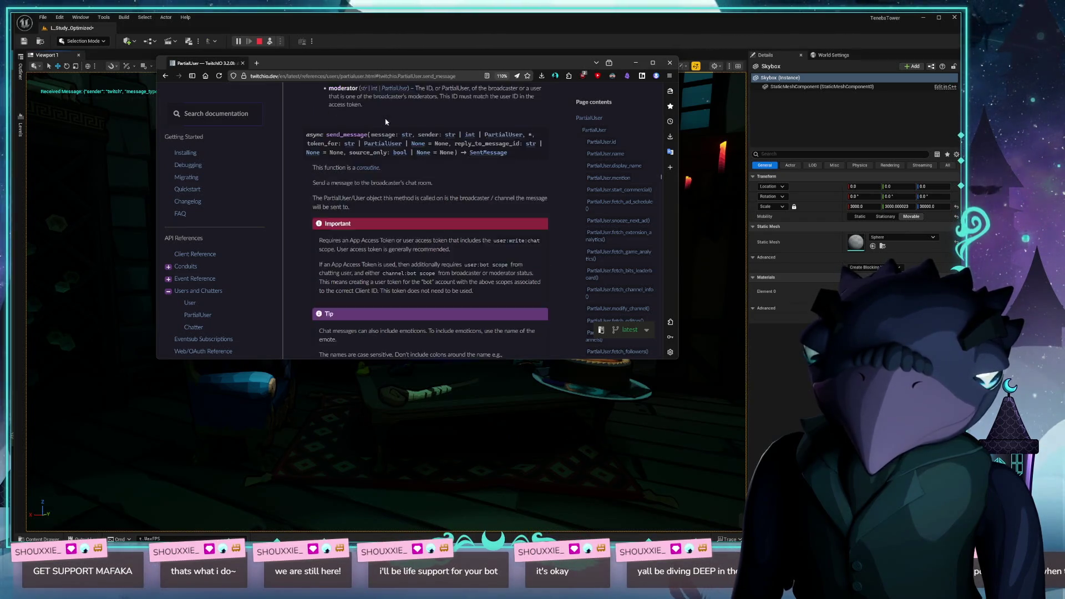
scroll(443, 183, "down", 5)
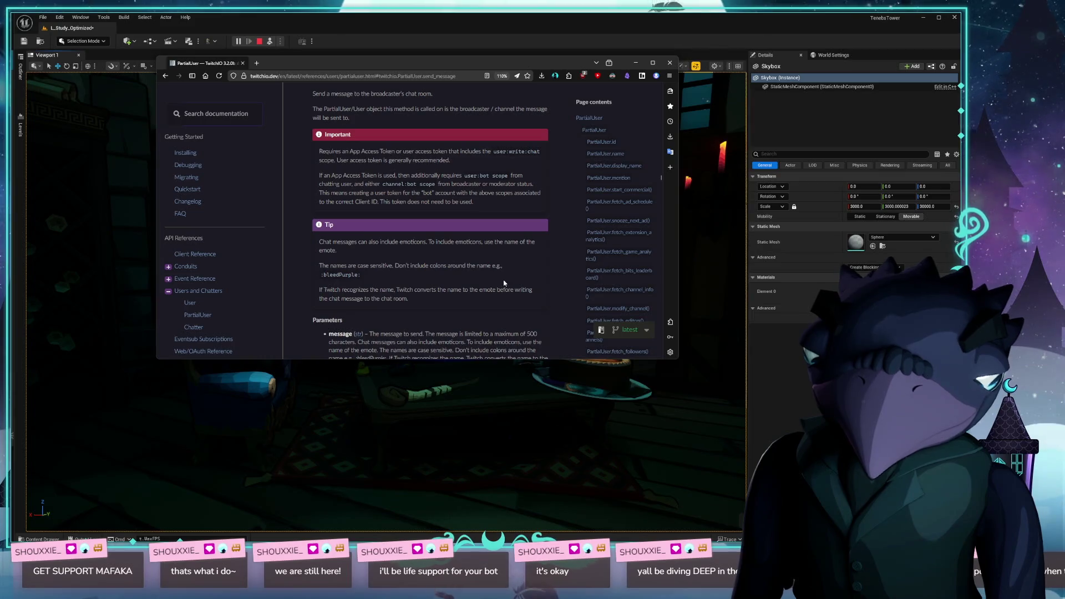
scroll(517, 283, "down", 2)
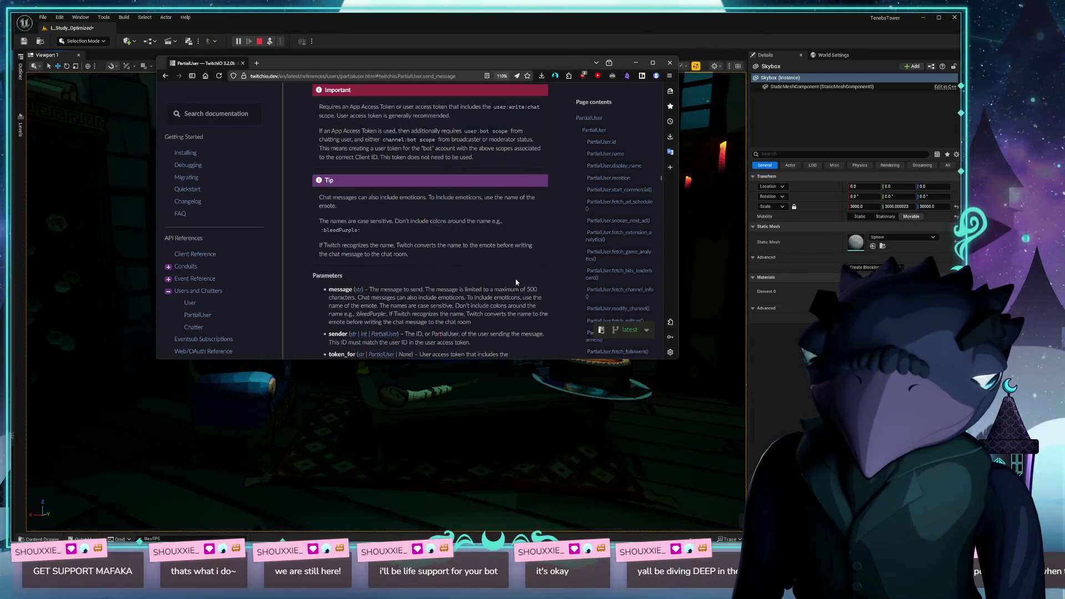
scroll(512, 282, "down", 4)
scroll(488, 284, "down", 5)
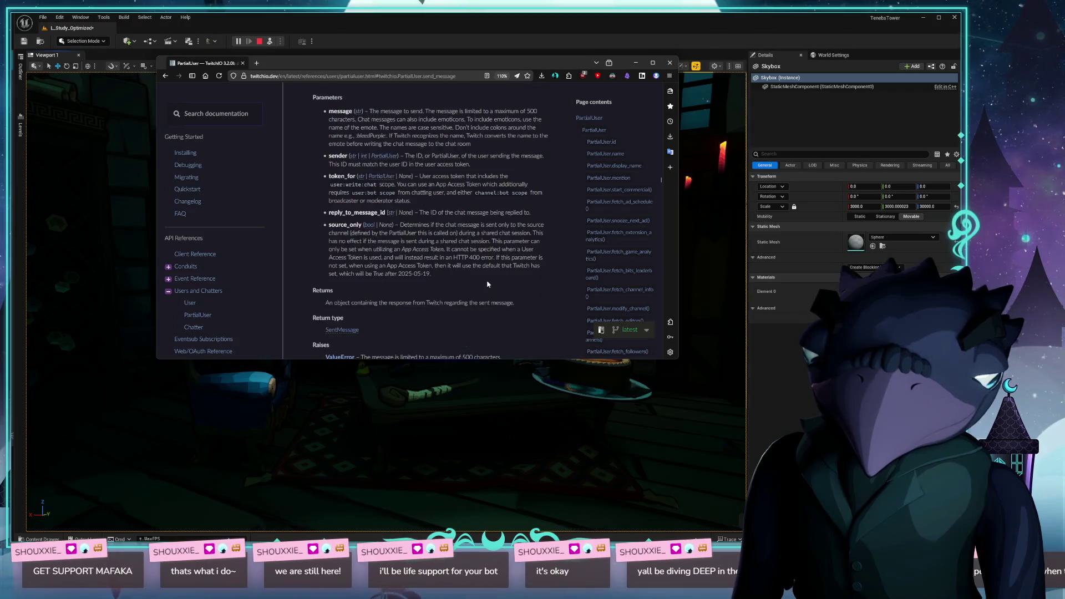
scroll(481, 278, "up", 8)
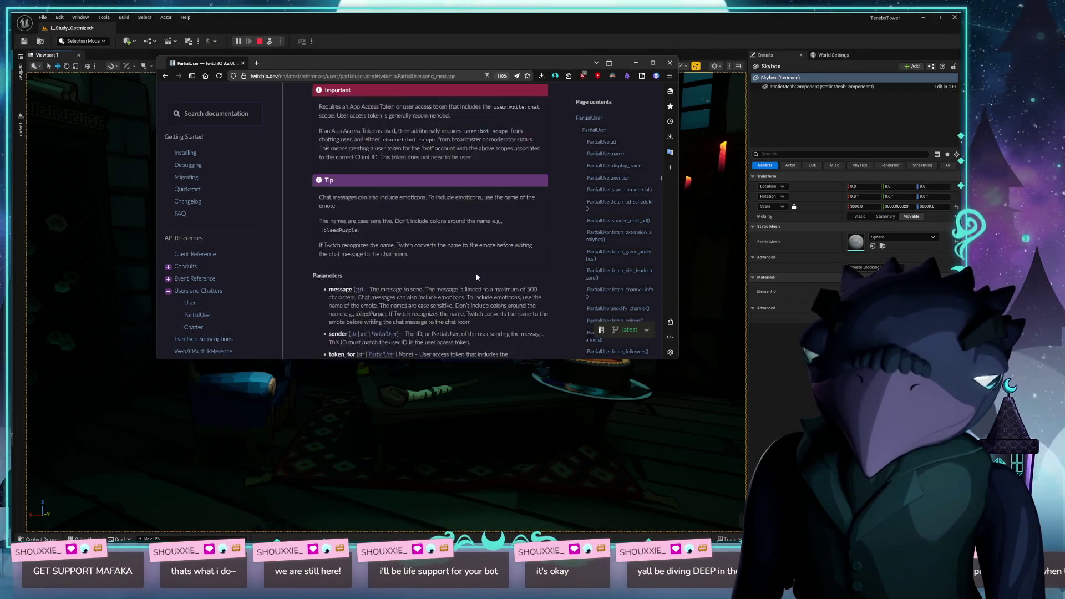
left_click_drag(362, 360, 362, 470)
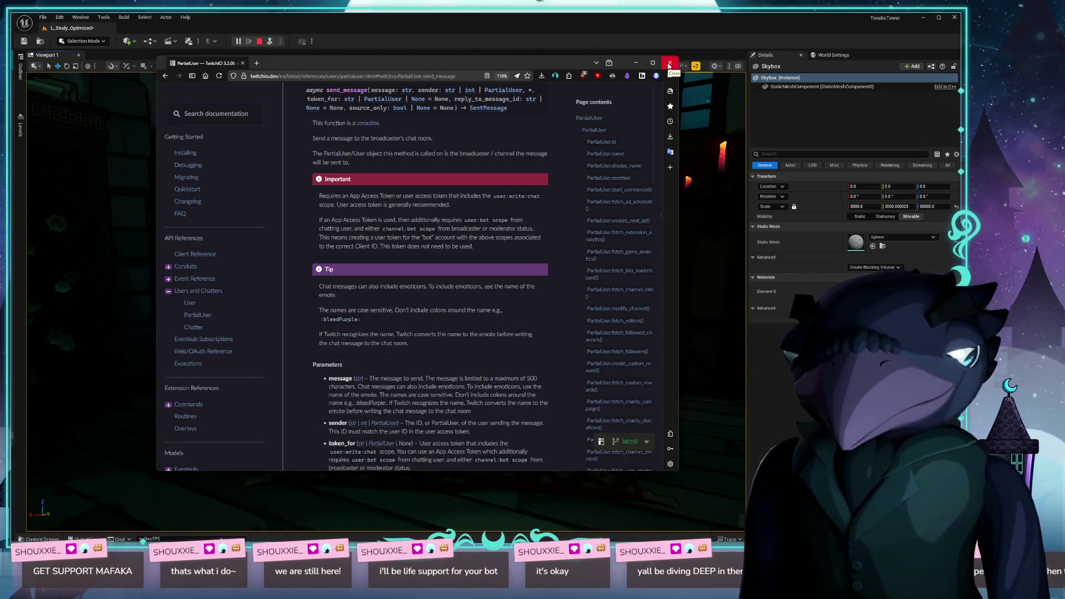
left_click(669, 64)
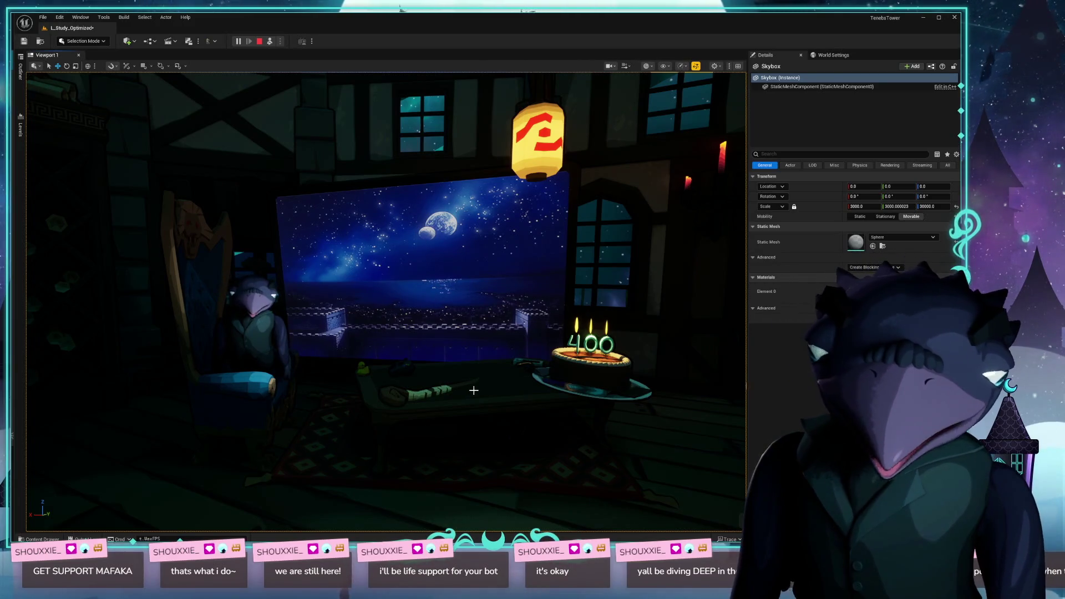
- Move the play-in-editor camera forward and left, then bring chat_commands_component.py in PyCharm back to the front
key("w")
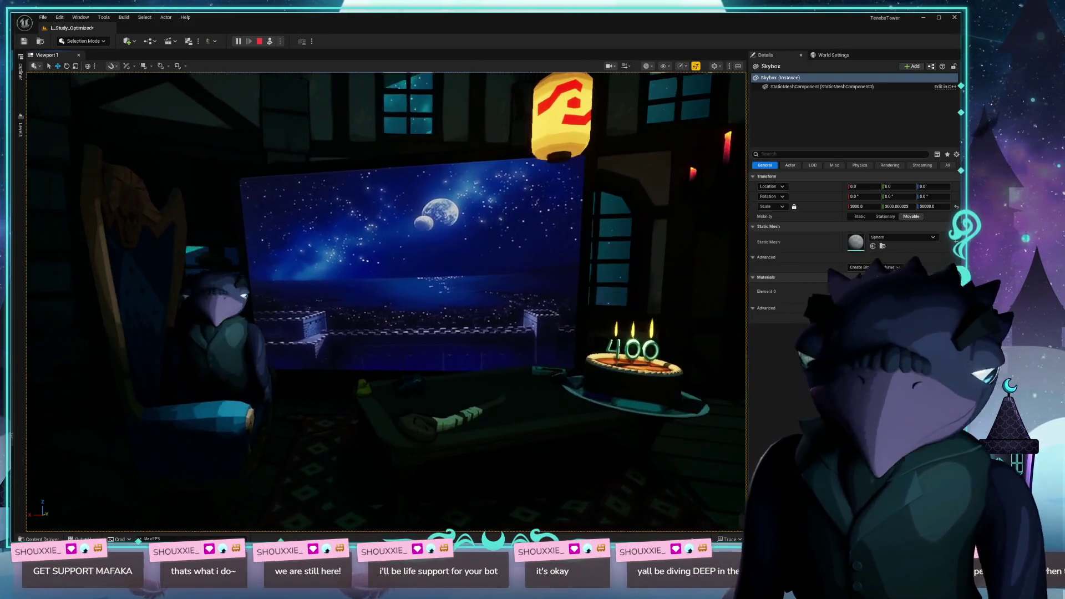
key("a")
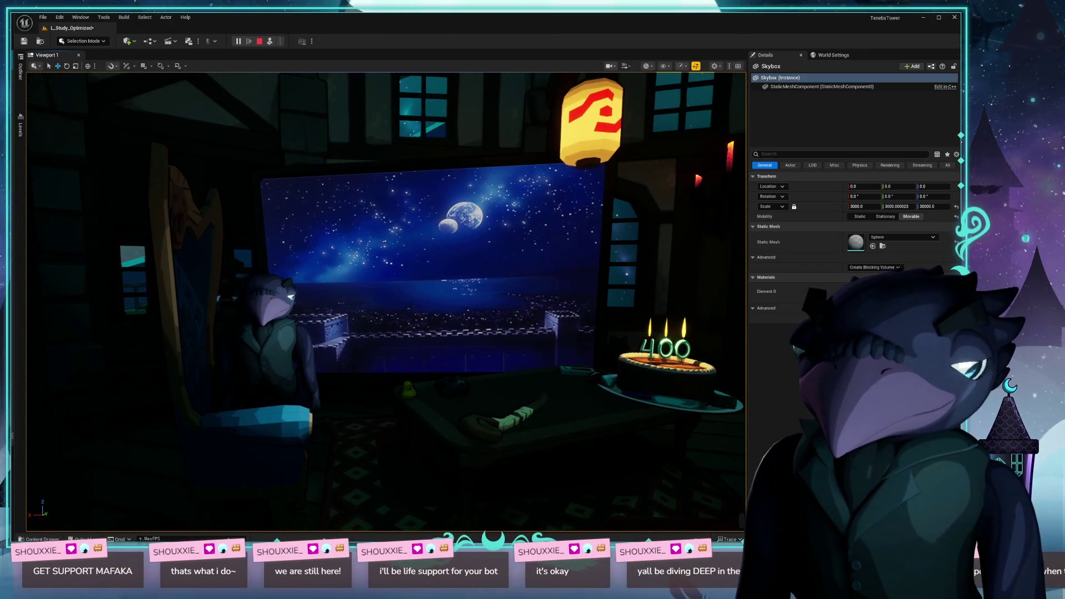
key("alt+Tab")
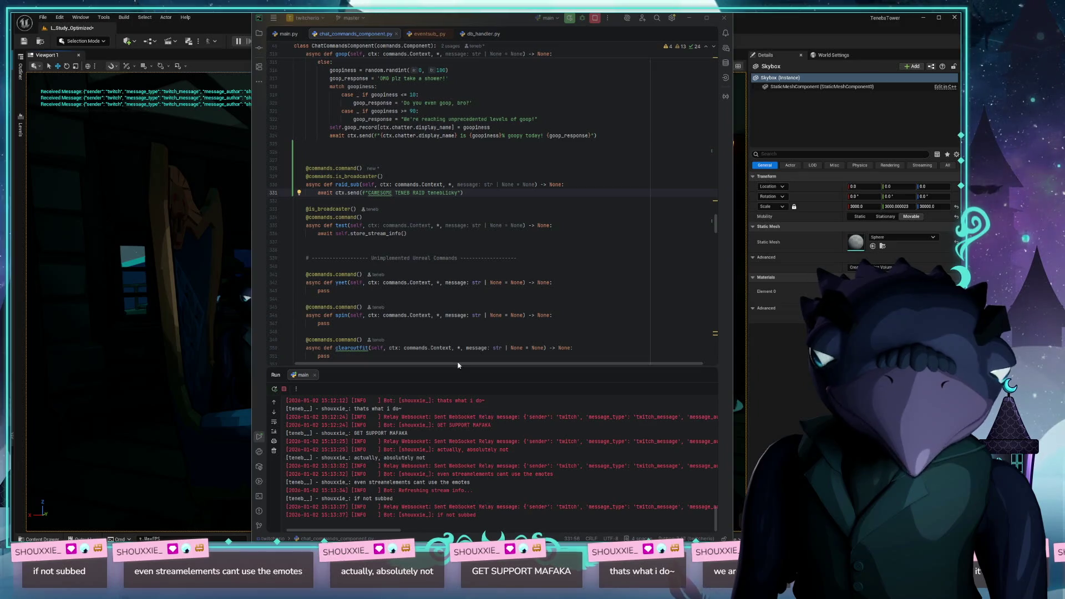
- Shrink the Run panel, review the command methods, and place the caret in raid_sub's send line
left_click_drag(466, 383, 467, 420)
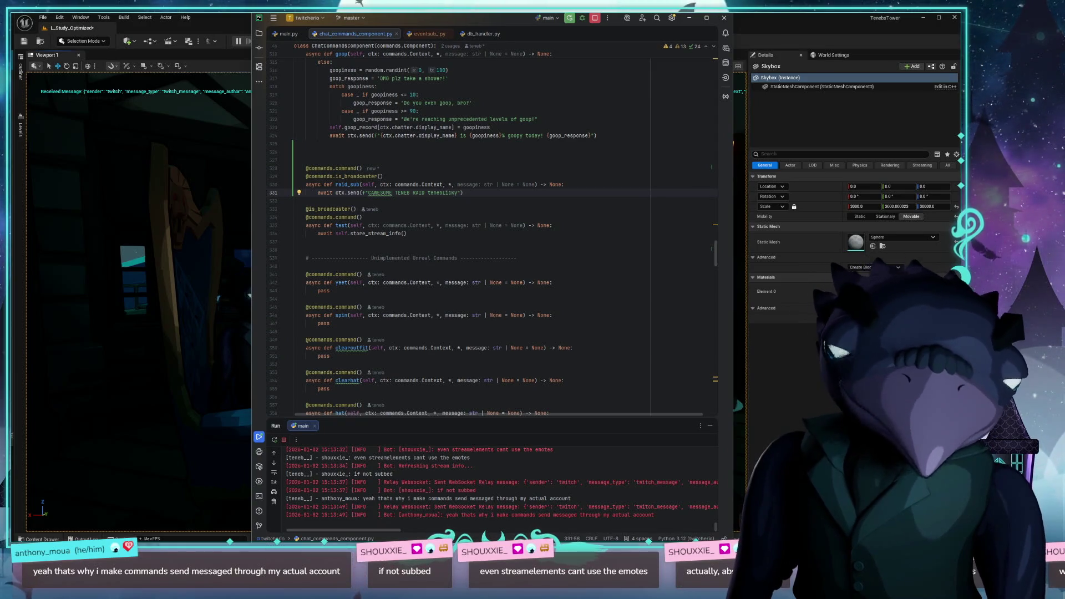
scroll(587, 179, "up", 10)
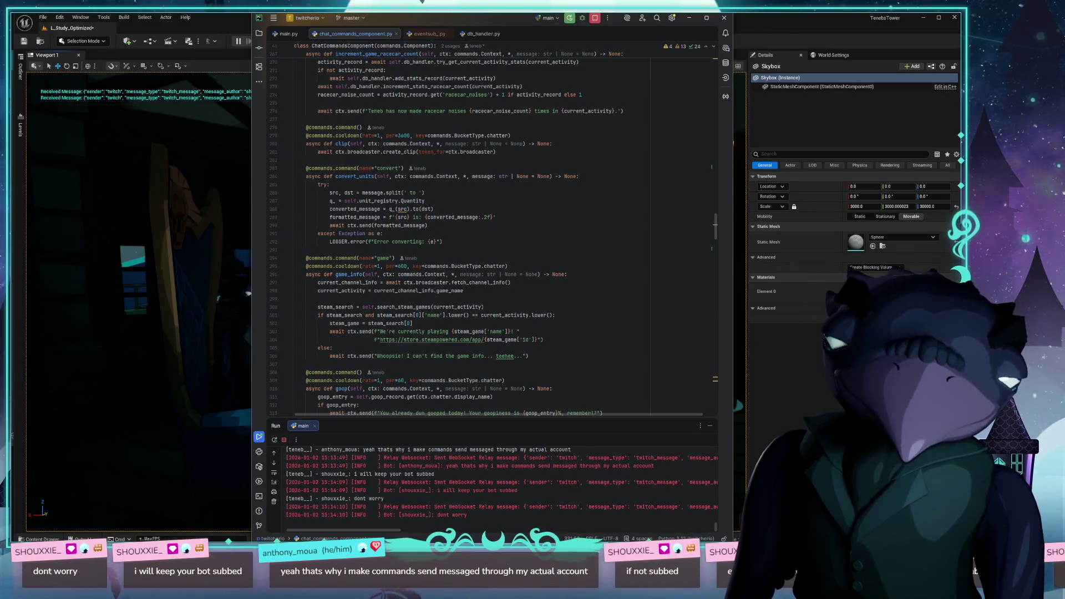
left_click(894, 267)
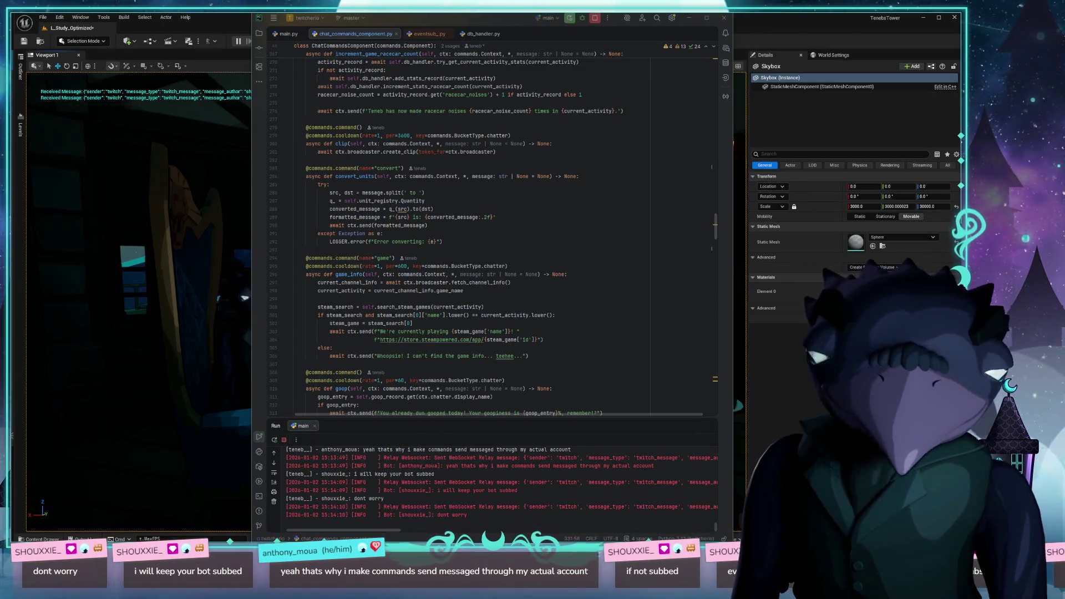
scroll(522, 203, "up", 5)
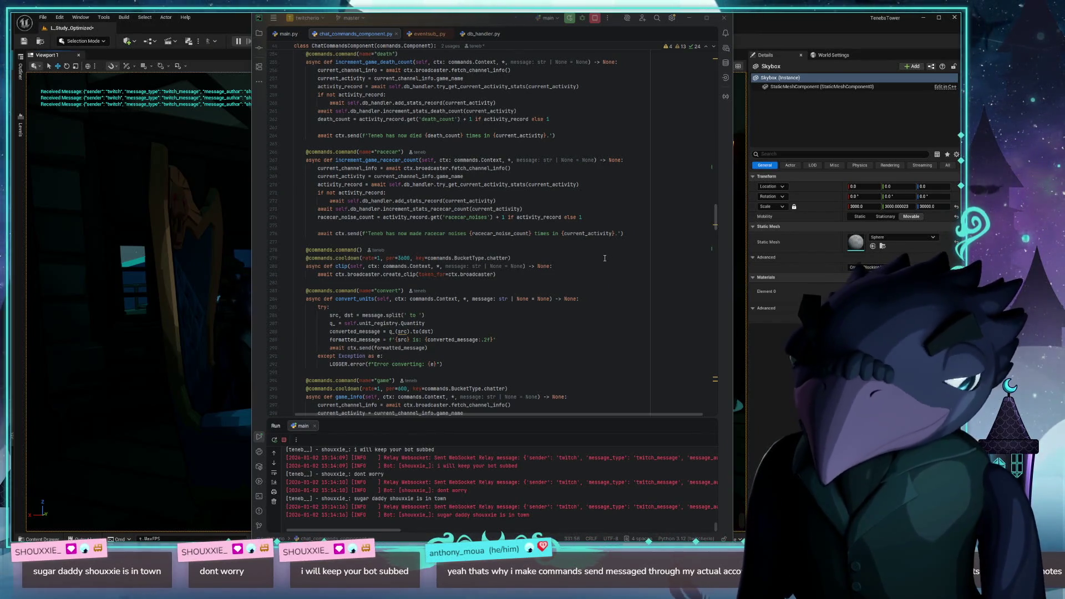
scroll(593, 251, "down", 10)
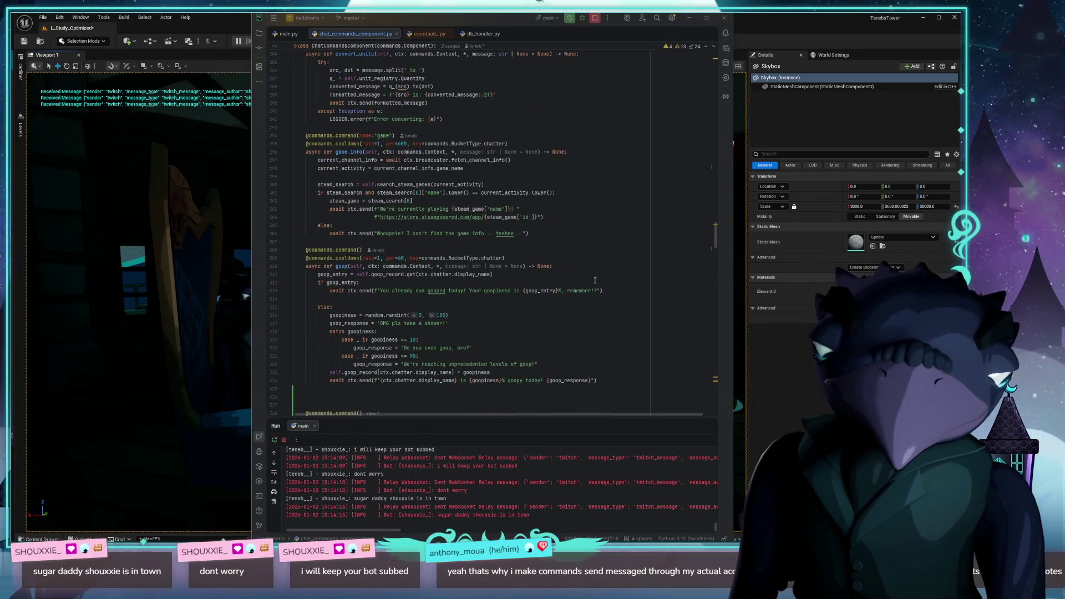
scroll(552, 294, "down", 10)
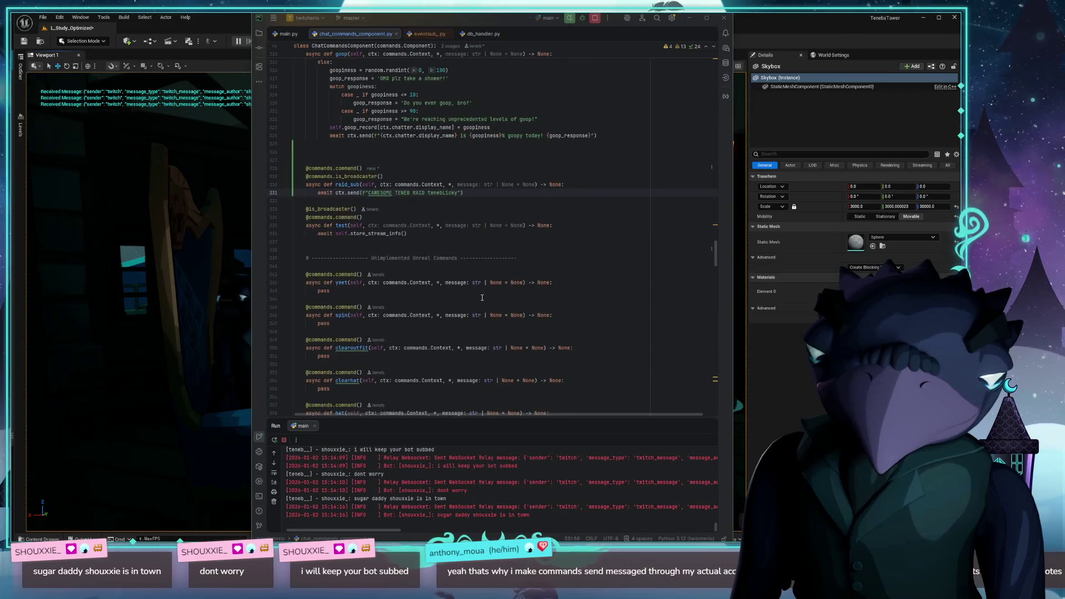
left_click(369, 194)
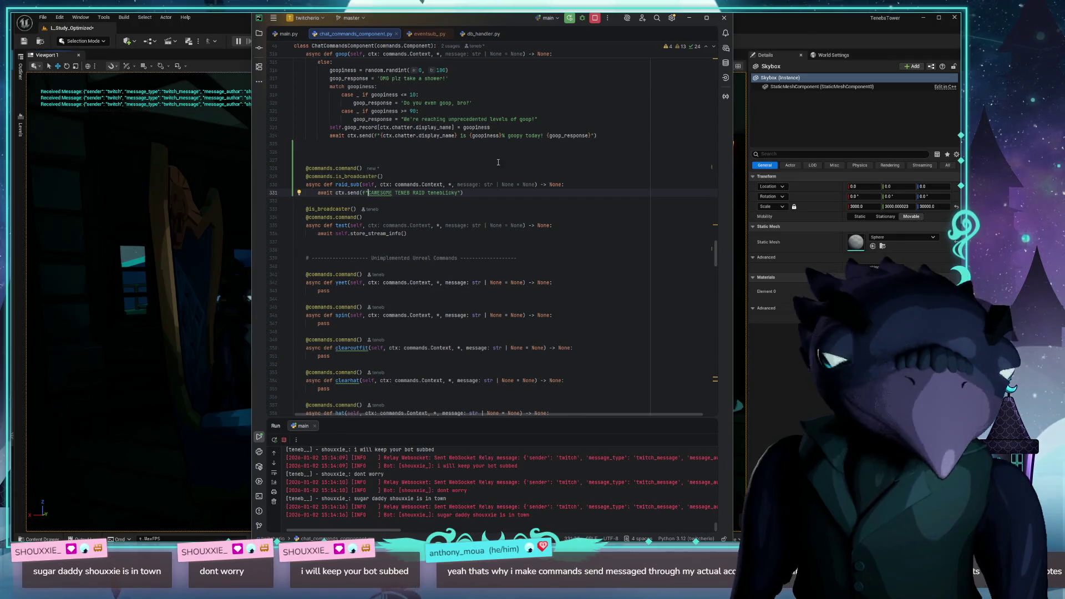
left_click(523, 176)
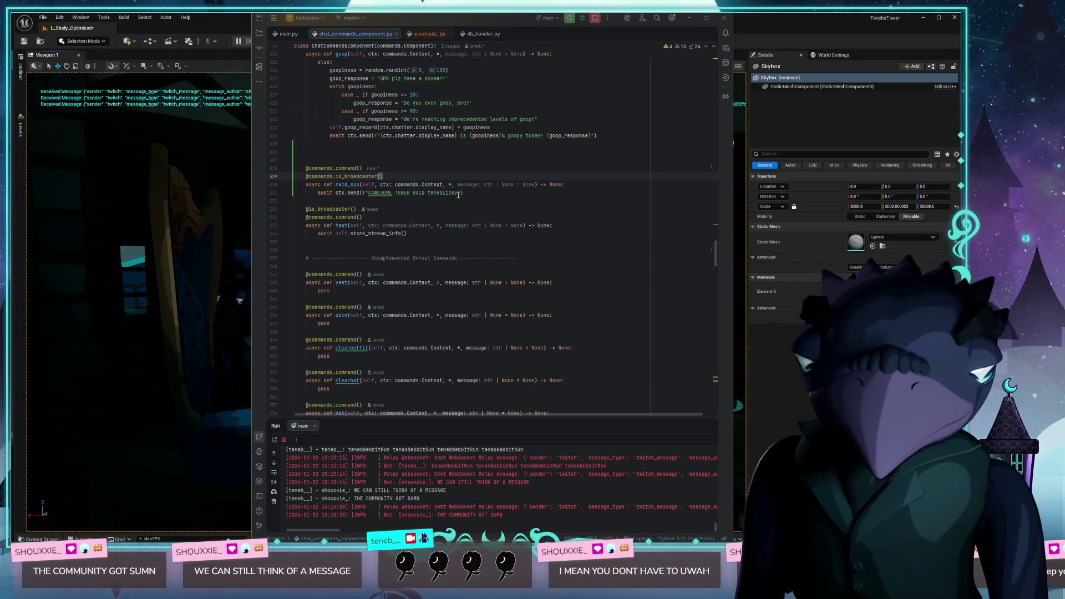
left_click(428, 193)
type("tenebNebbitRun")
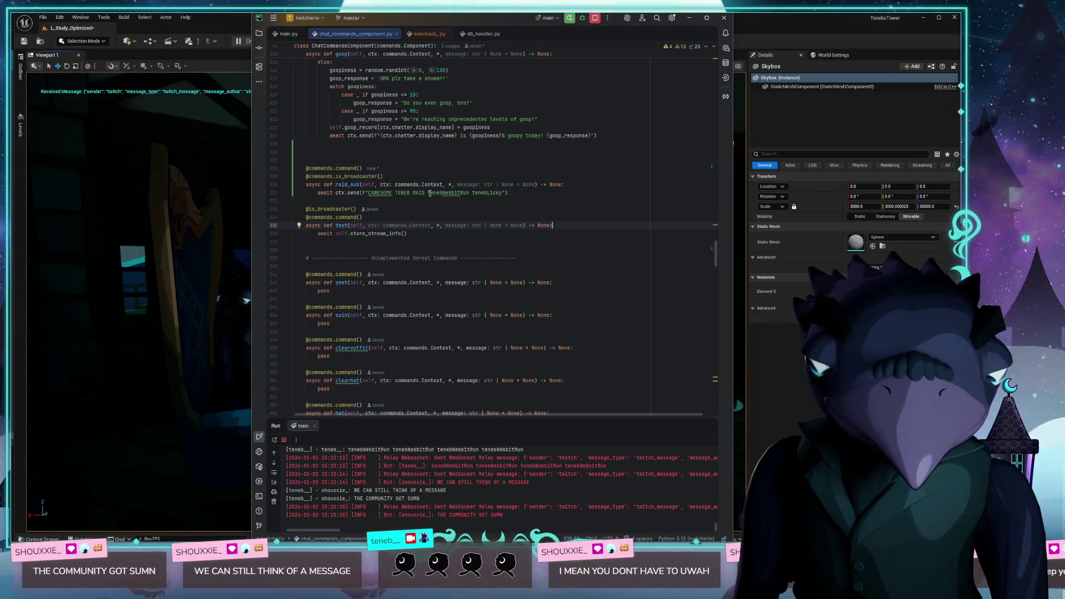
- Paste the tenebNebbitRun tenebLicky emote pair before AWESOME in the raid message
left_click_drag(429, 193, 503, 193)
key("ctrl+c")
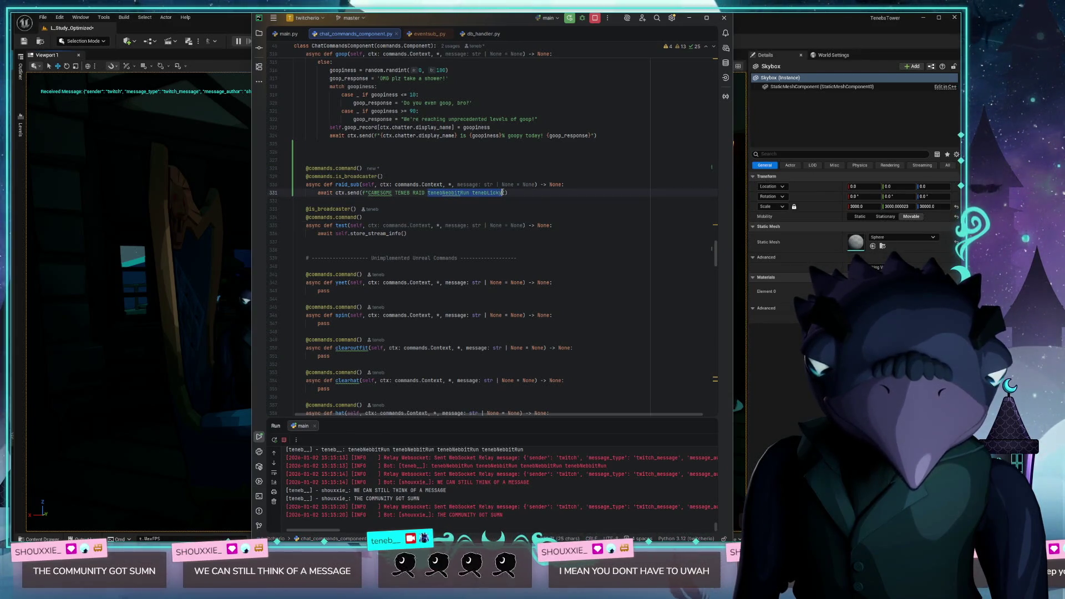
left_click(371, 192)
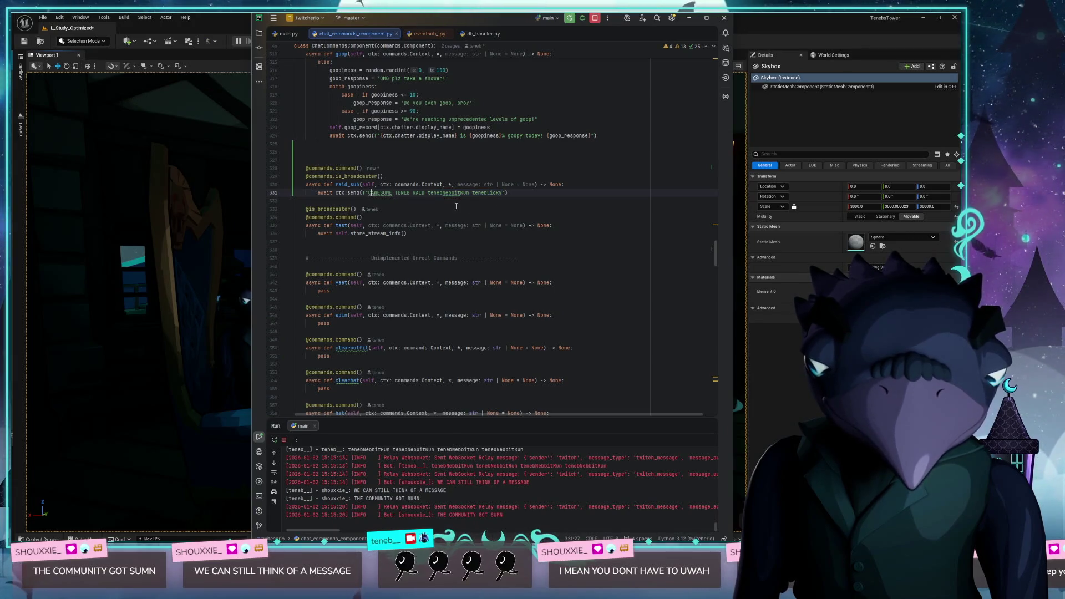
key("ctrl+v")
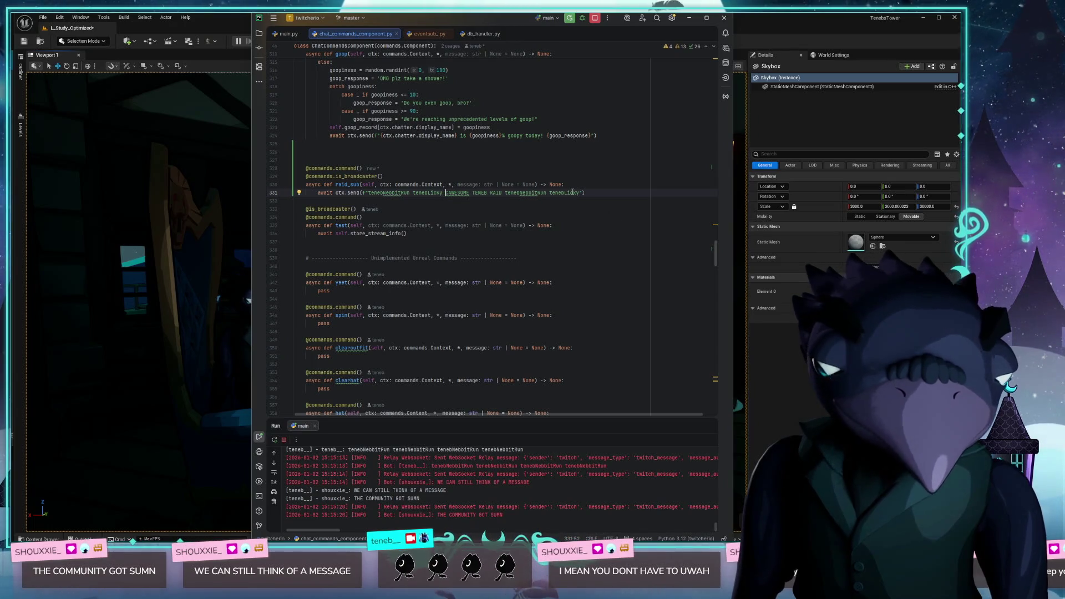
- Replace the raid message with a doubled run of emotes and rerun the bot with Ctrl+F5
left_click_drag(580, 193, 371, 194)
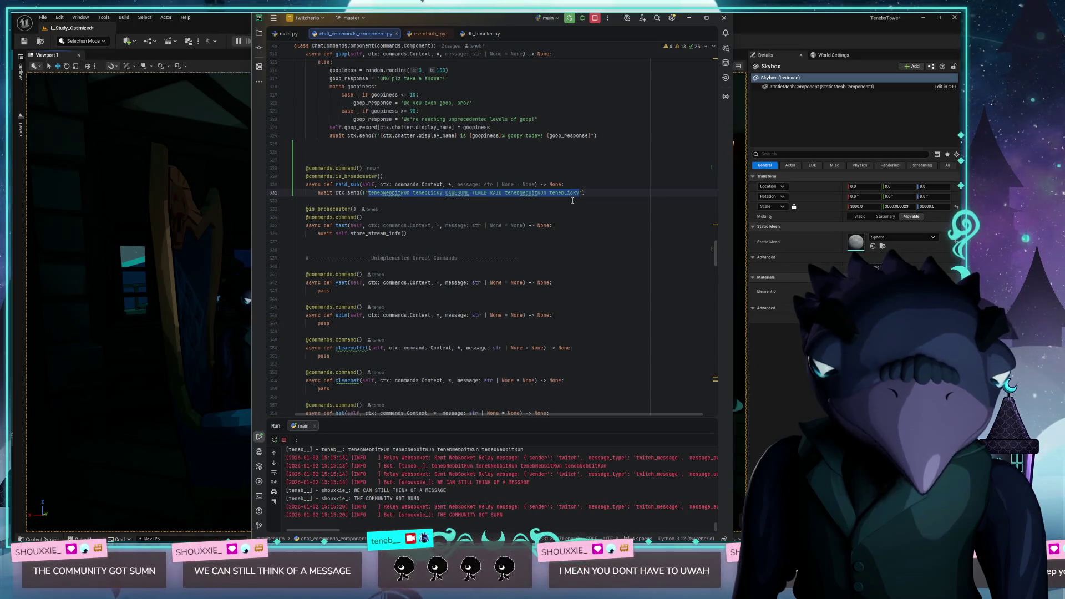
key("ctrl+v")
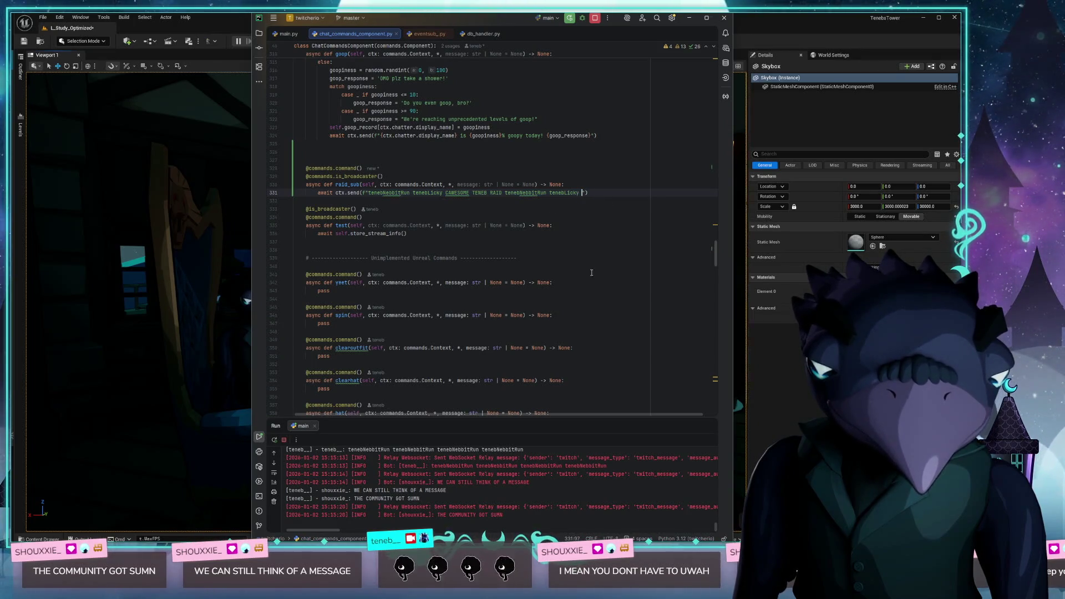
key("ctrl+v")
key("ctrl+v")
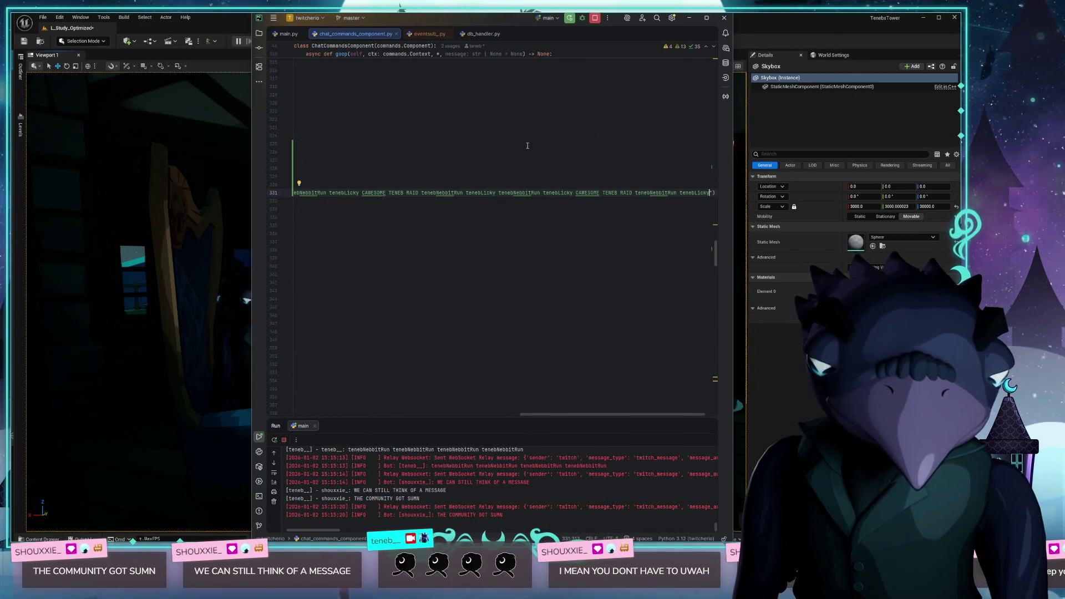
key("ctrl+F5")
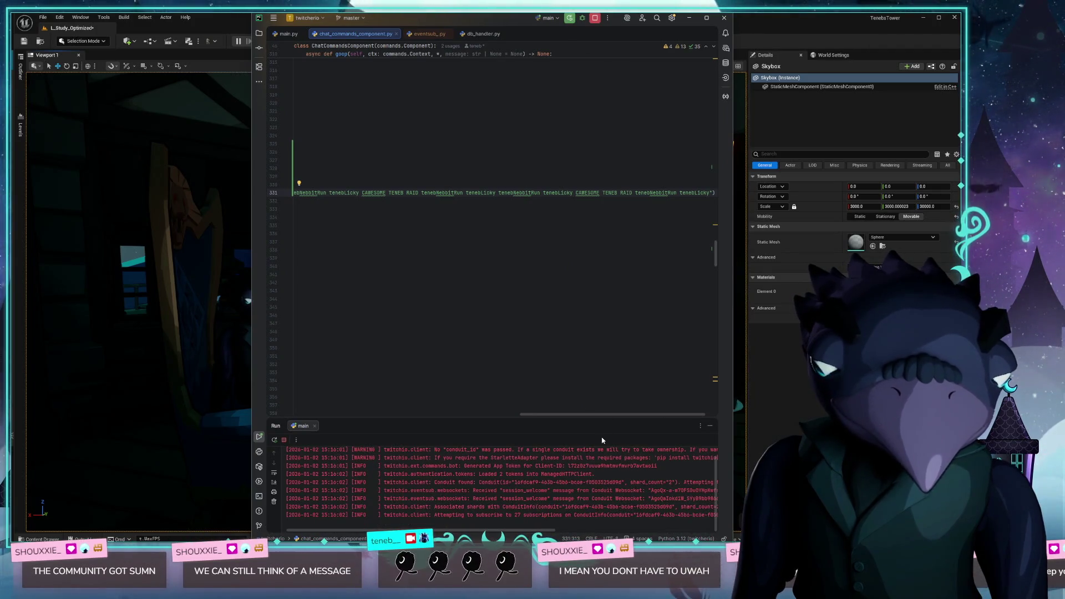
- Scroll the editor back left while the restarted bot answers !raid_sub with the emote message
scroll(630, 414, "left", 10)
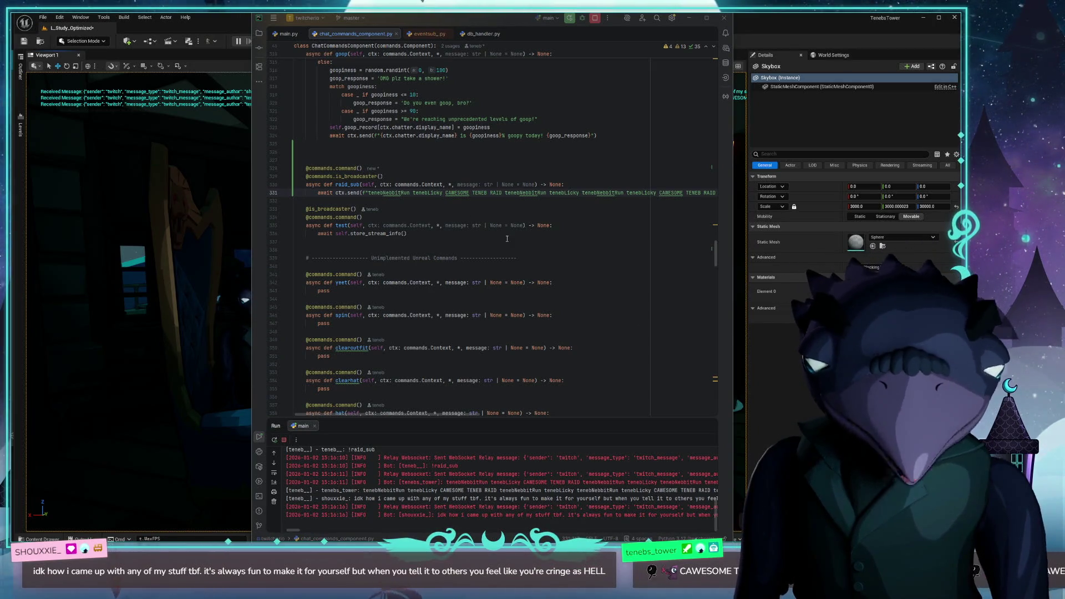
- Break the line-331 raid f-string into four lines, splitting after CAWESOME and before tenebNebbitRun
left_click(537, 238)
right_click(537, 232)
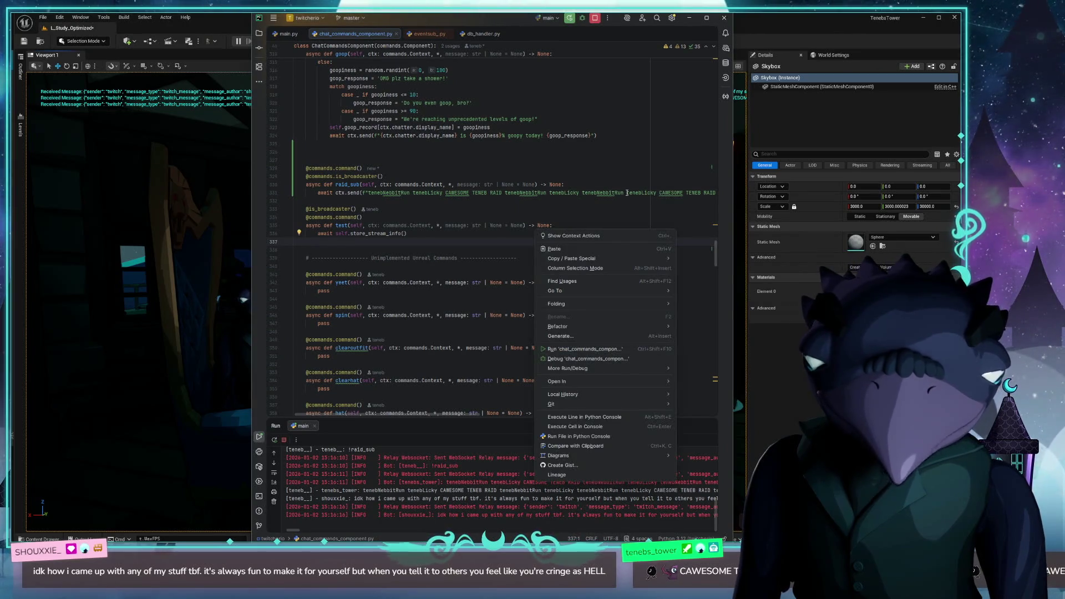
left_click(627, 193)
key("Return")
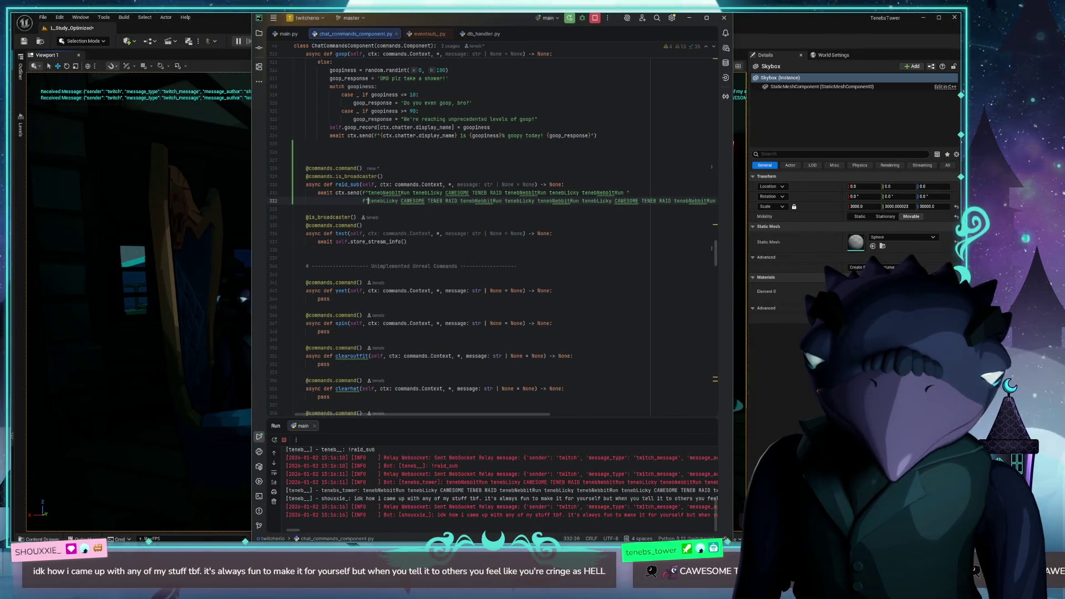
left_click(642, 201)
key("Return")
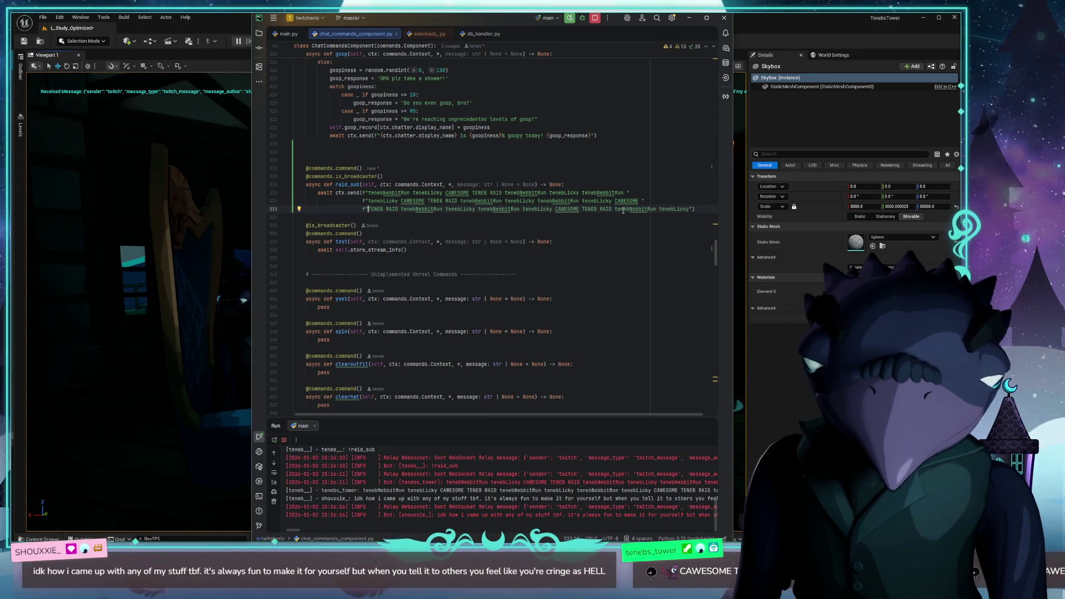
left_click(614, 210)
key("Return")
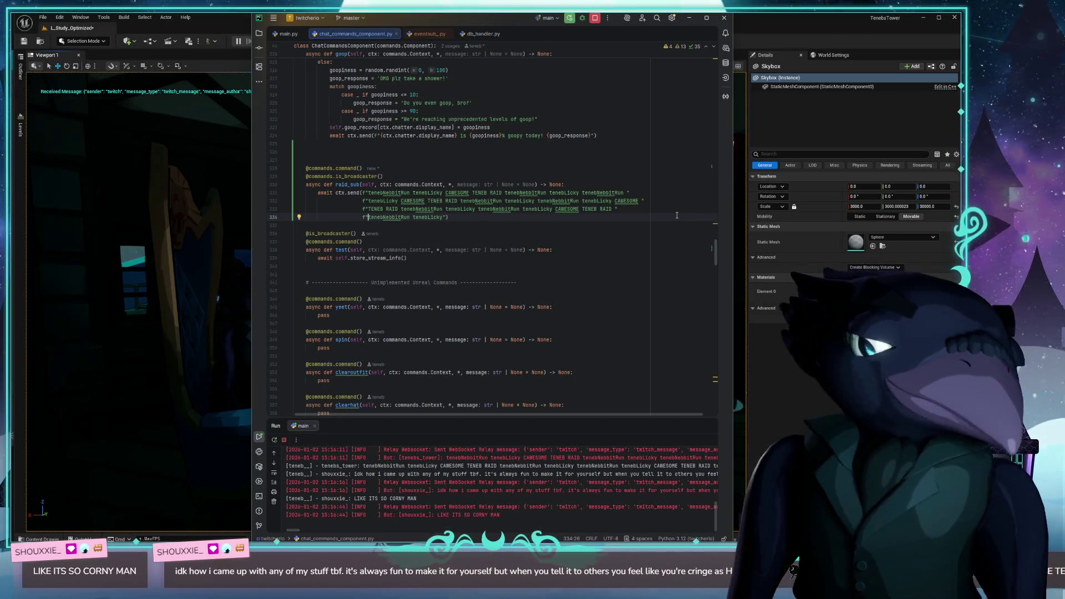
left_click_drag(435, 22, 400, 33)
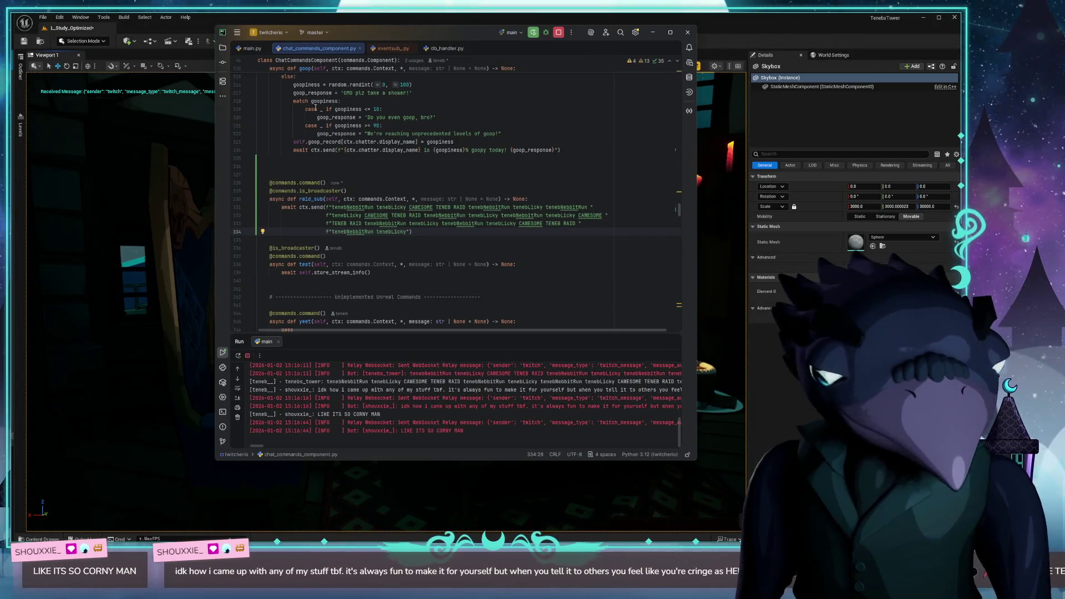
- Commit the raid_sub change as 'first draft raid message' and push it to origin/master
key("ctrl+k")
type("passing sub")
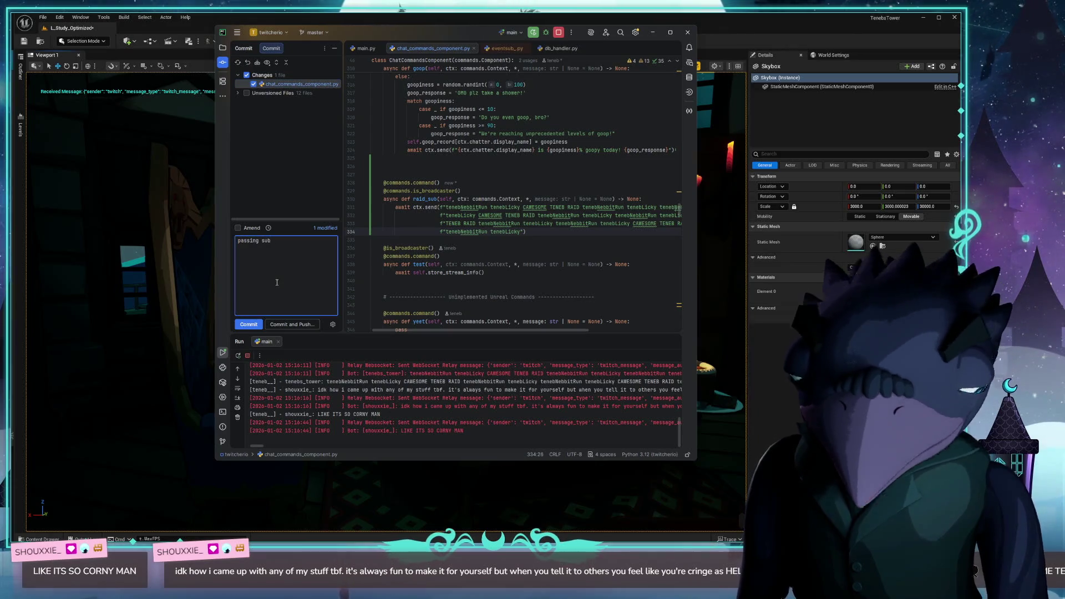
key("ctrl+a")
type("first draft raid")
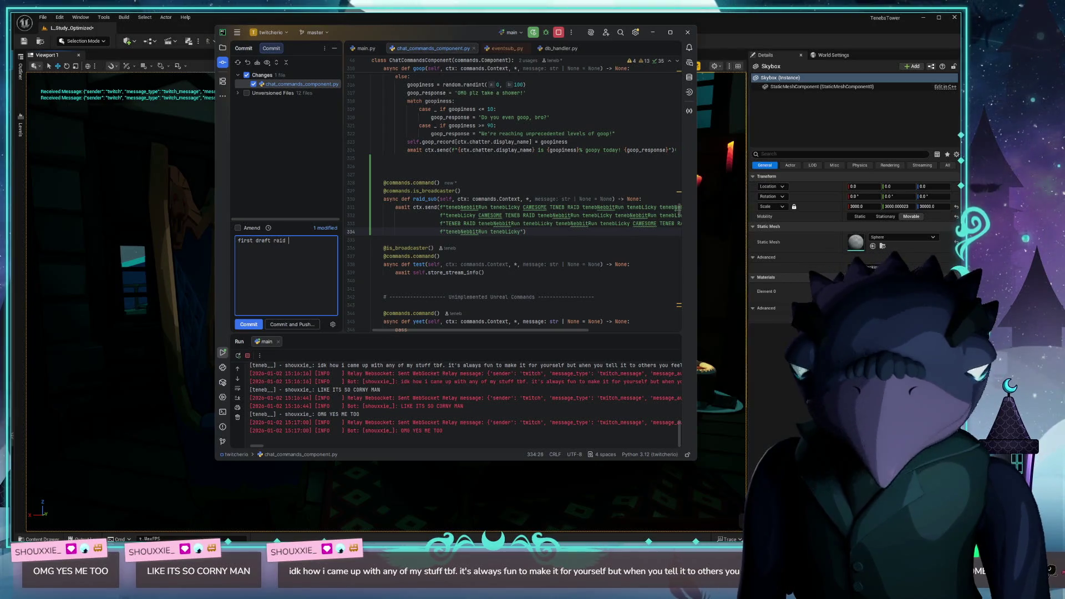
key("ctrl+Return")
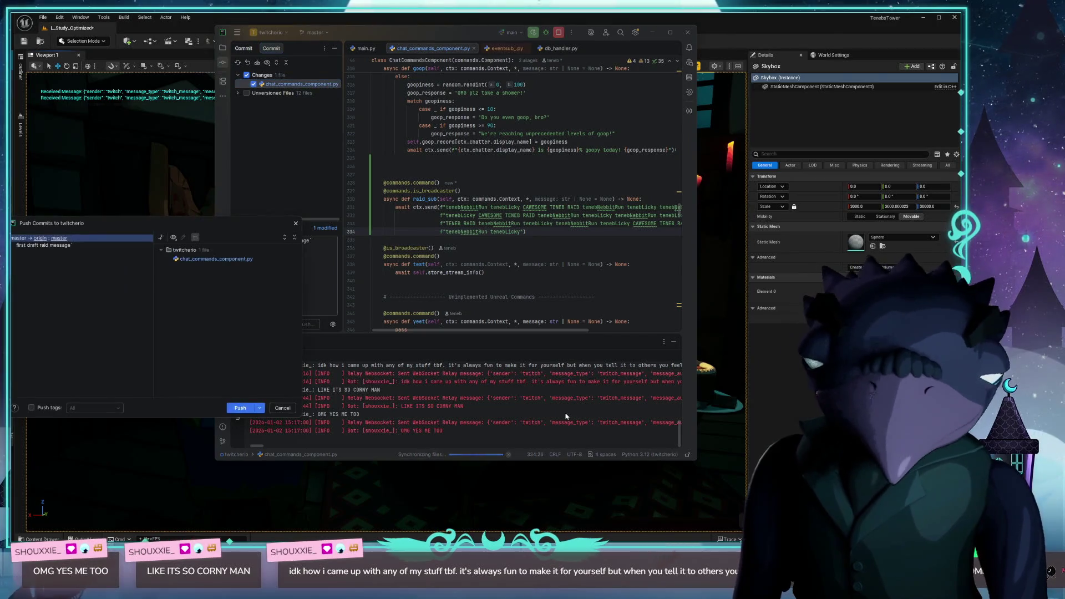
left_click(235, 407)
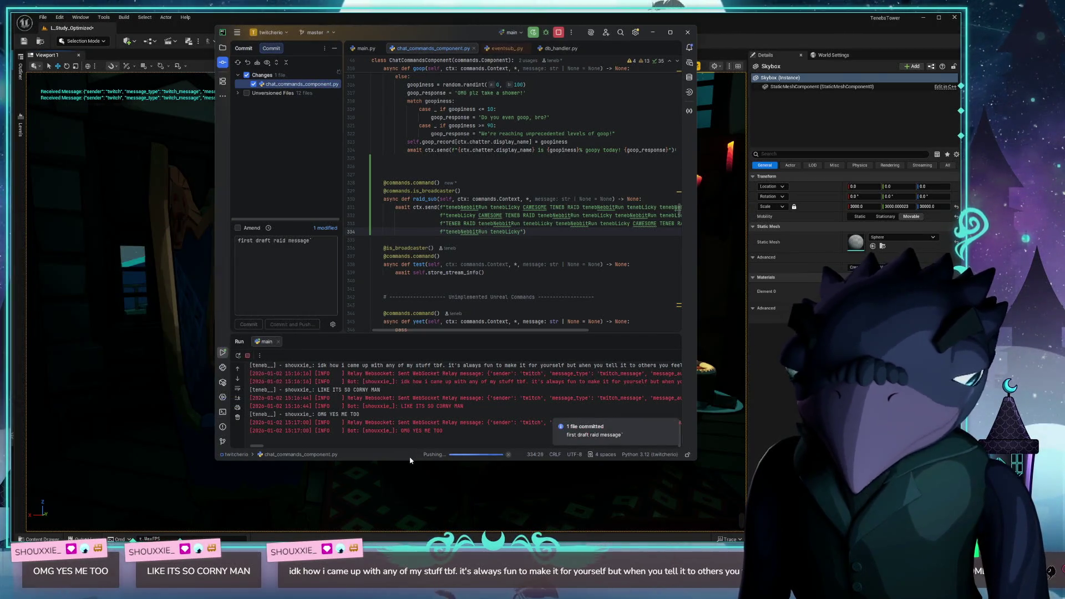
left_click_drag(439, 36, 448, 62)
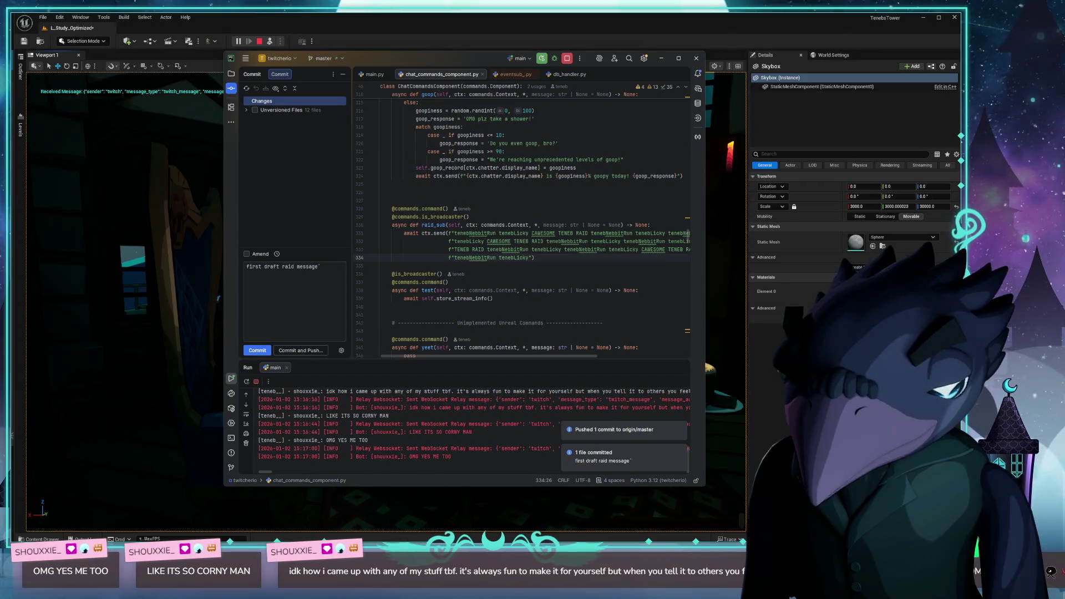
- Move the PyCharm window up-left and widen it, then bring Obsidian's Tasks note forward
key("alt+Tab")
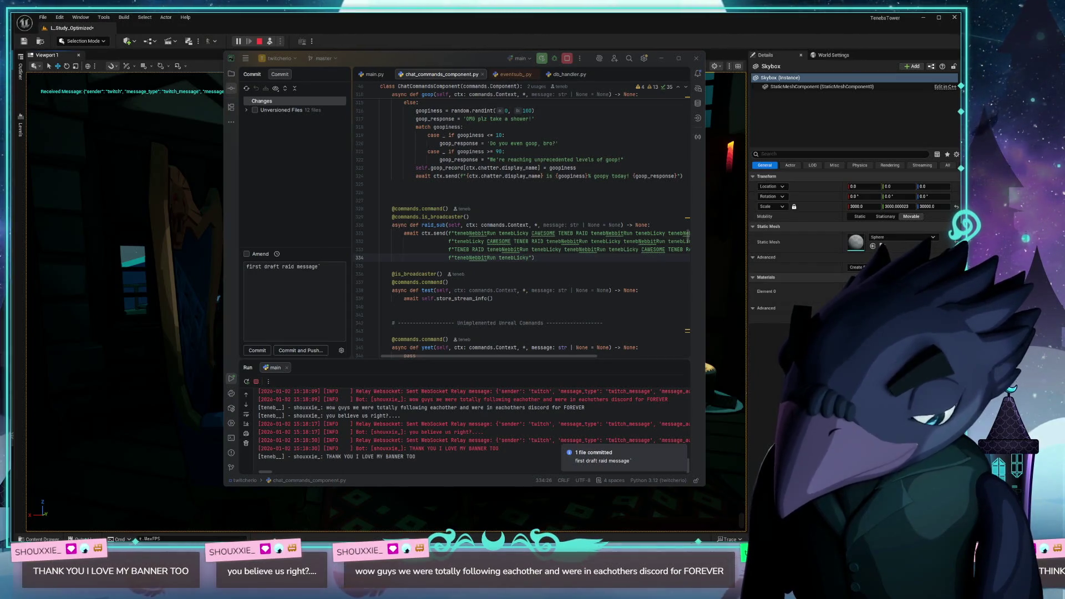
left_click_drag(391, 61, 377, 49)
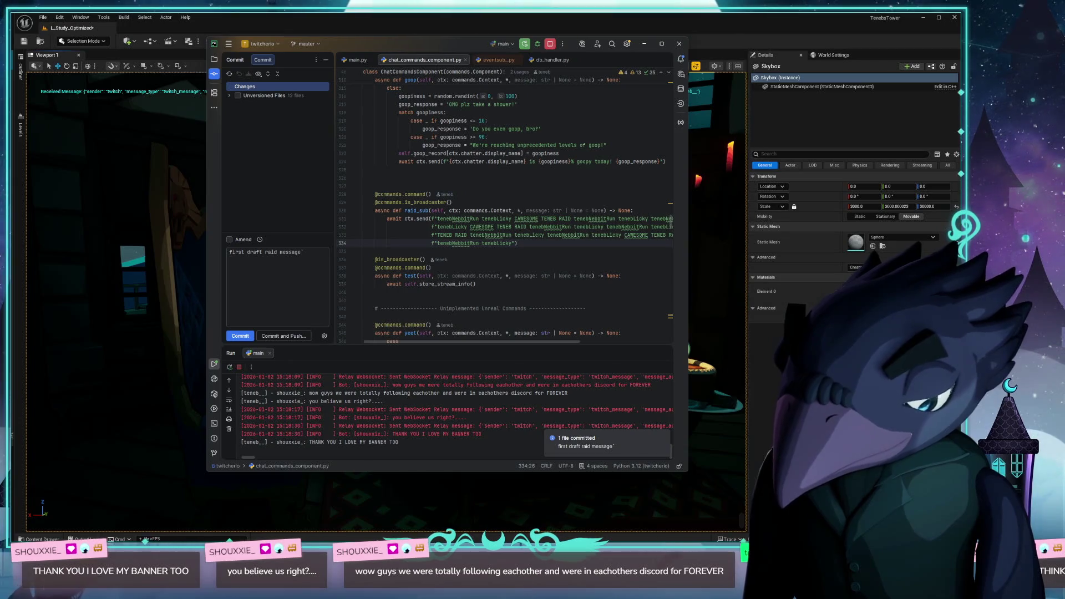
key("alt+Tab")
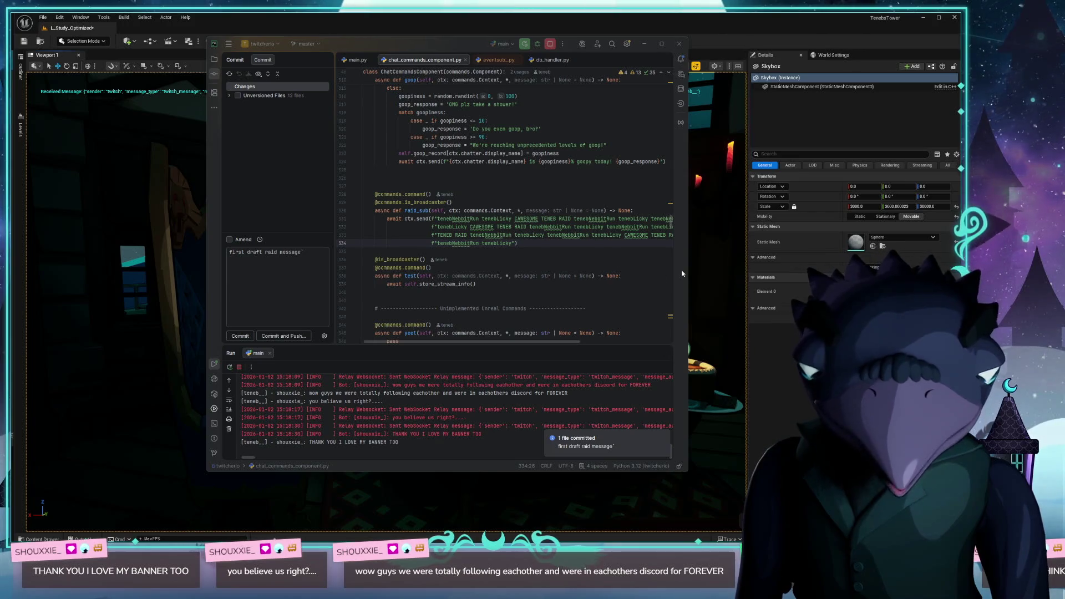
left_click_drag(690, 271, 761, 271)
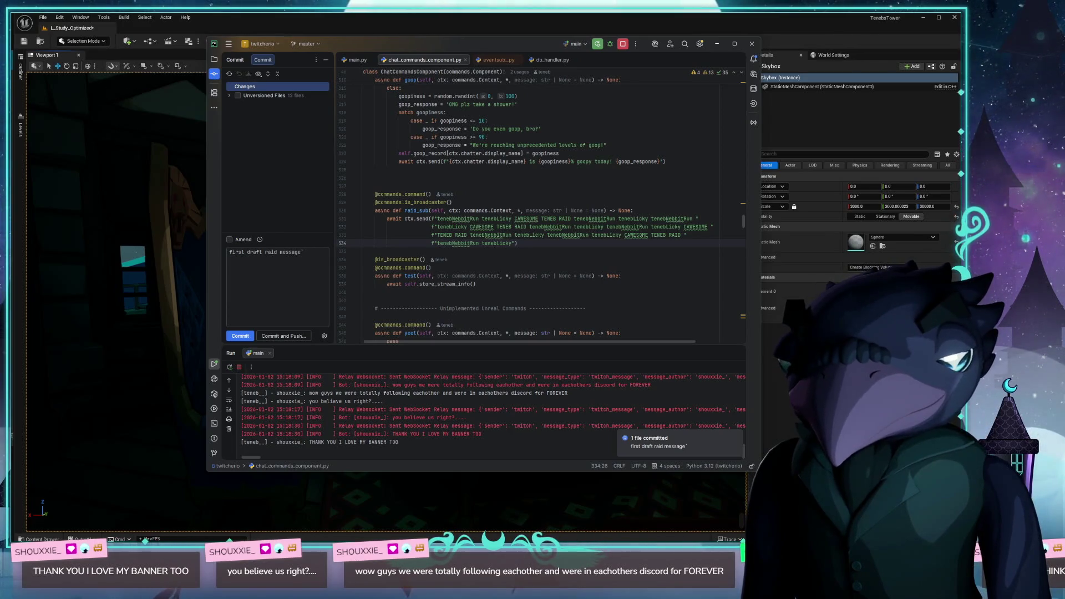
key("alt+Tab")
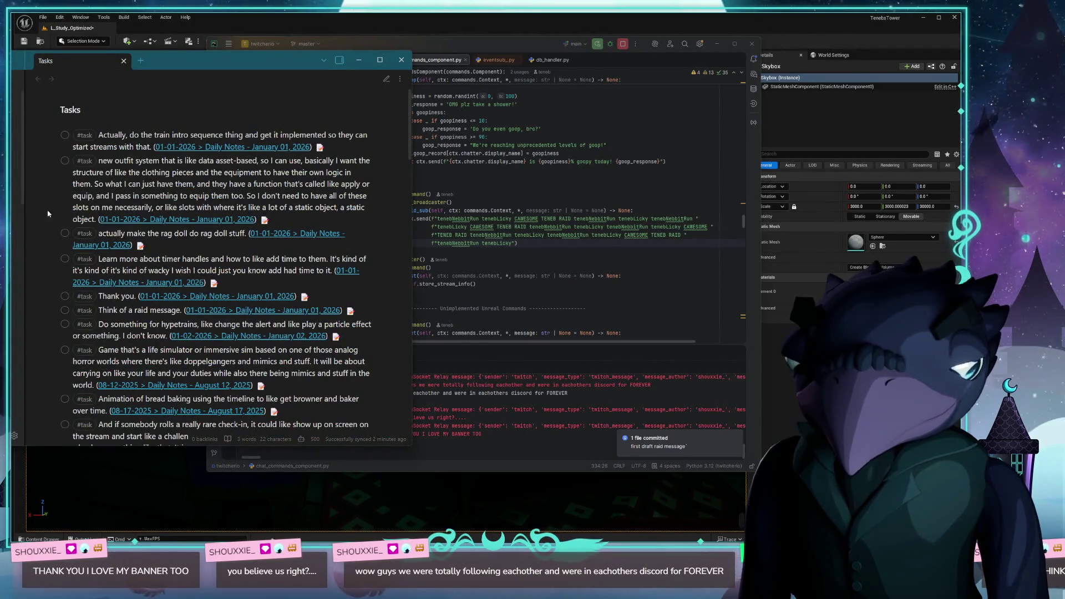
- Tick off the 'Think of a raid message' and 'Thank you.' tasks in the Obsidian Tasks note
left_click(65, 310)
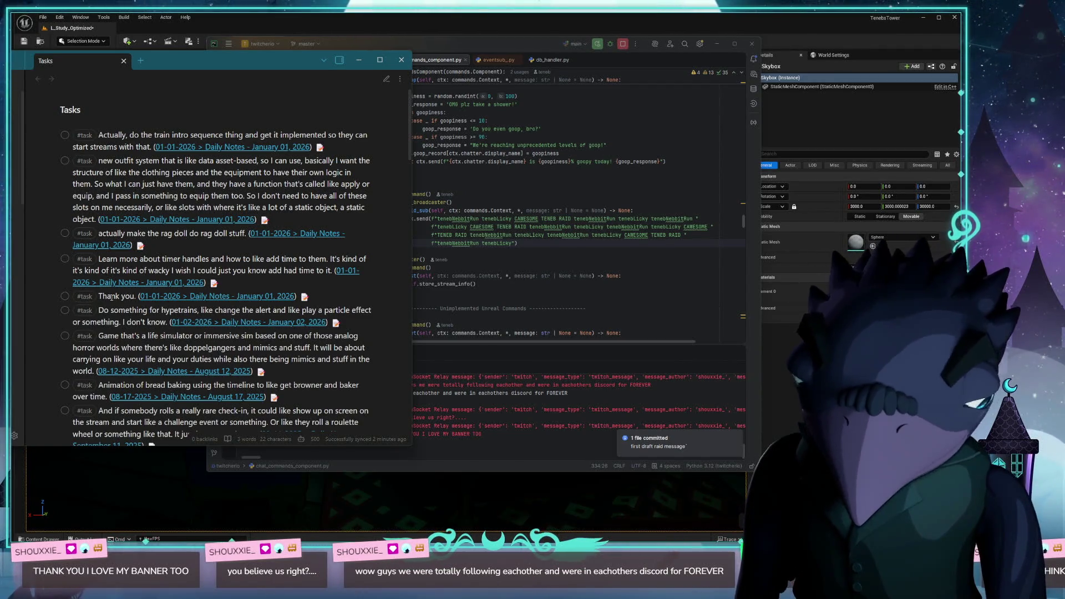
left_click(65, 298)
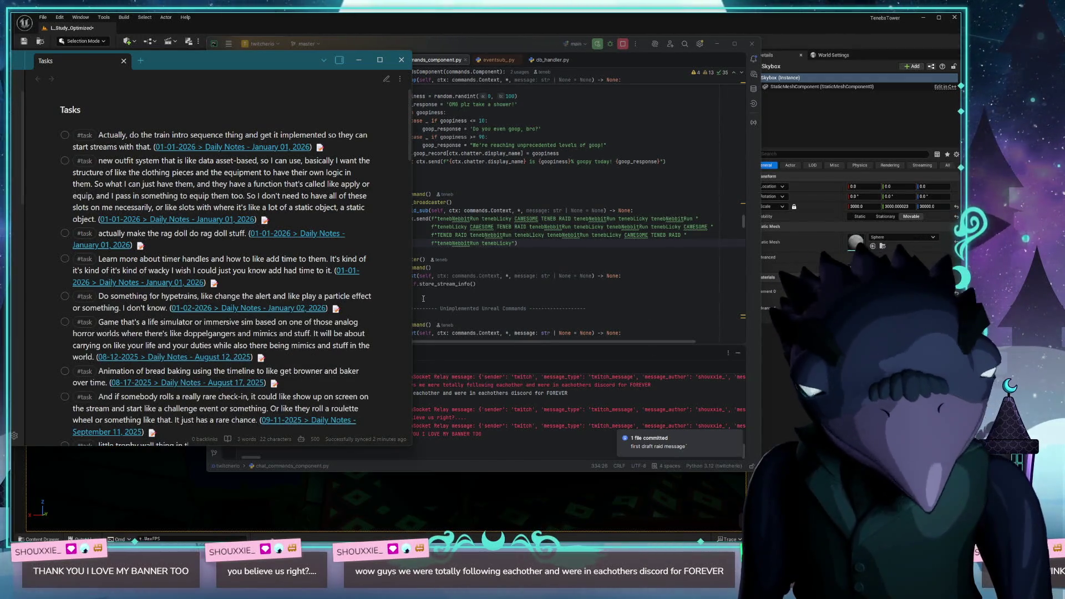
scroll(228, 261, "down", 3)
- Shift the Obsidian Tasks window further left and bring PyCharm back in front
scroll(271, 271, "up", 3)
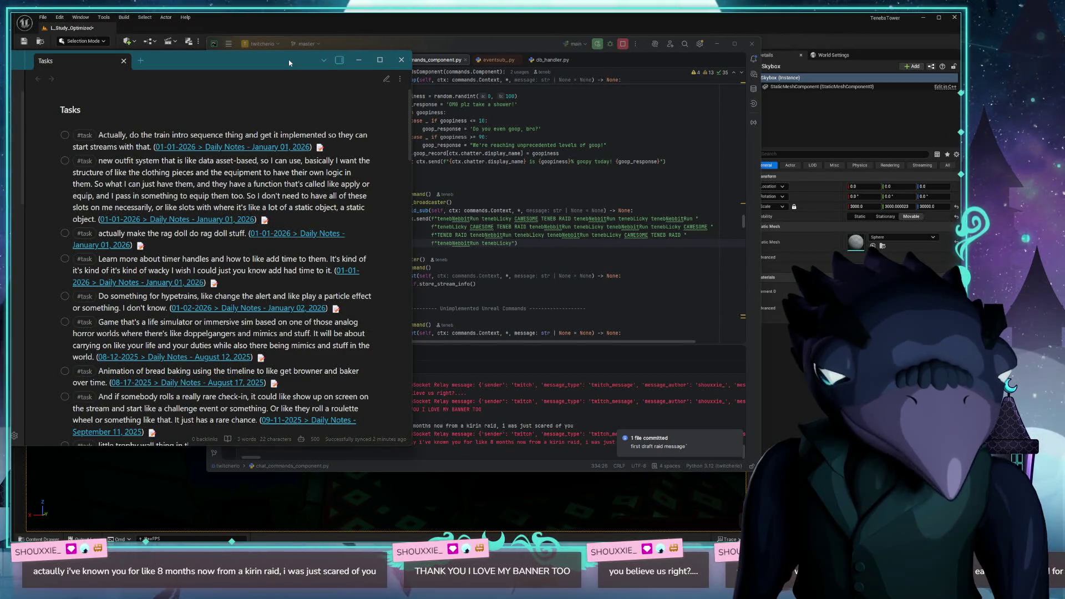
left_click_drag(254, 67, 231, 61)
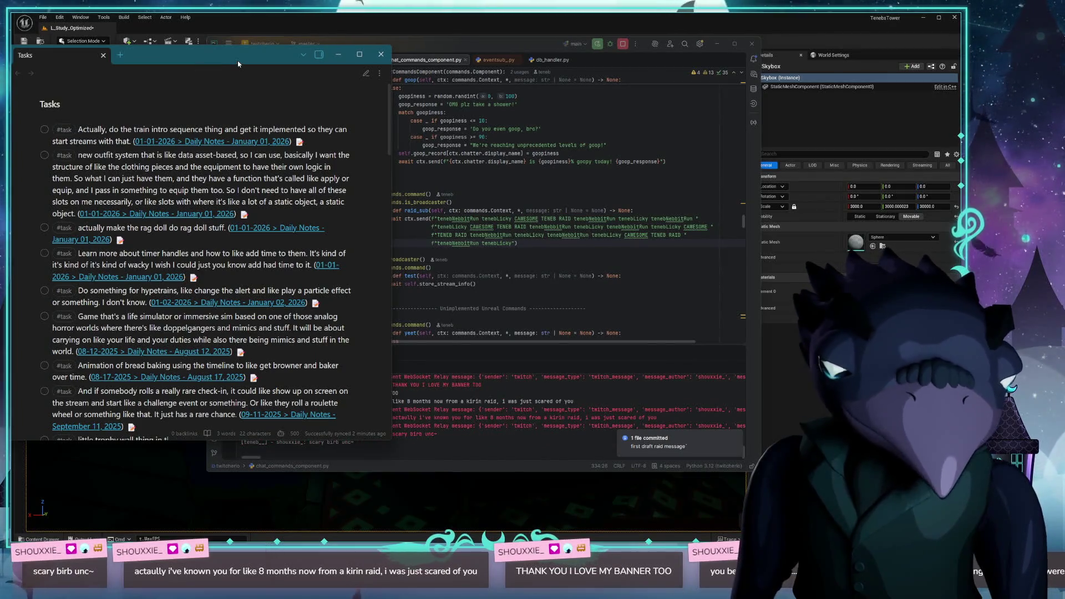
left_click_drag(497, 48, 451, 49)
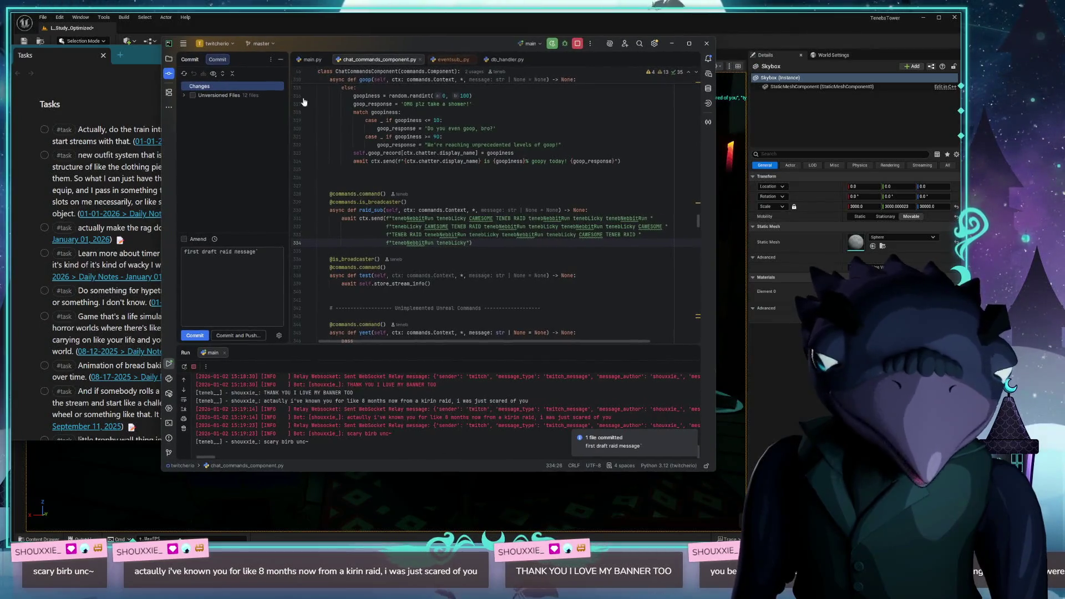
- Hide the Commit panel, narrow PyCharm to expose the Unreal scene, then widen it and show the Database panel
key("alt+0")
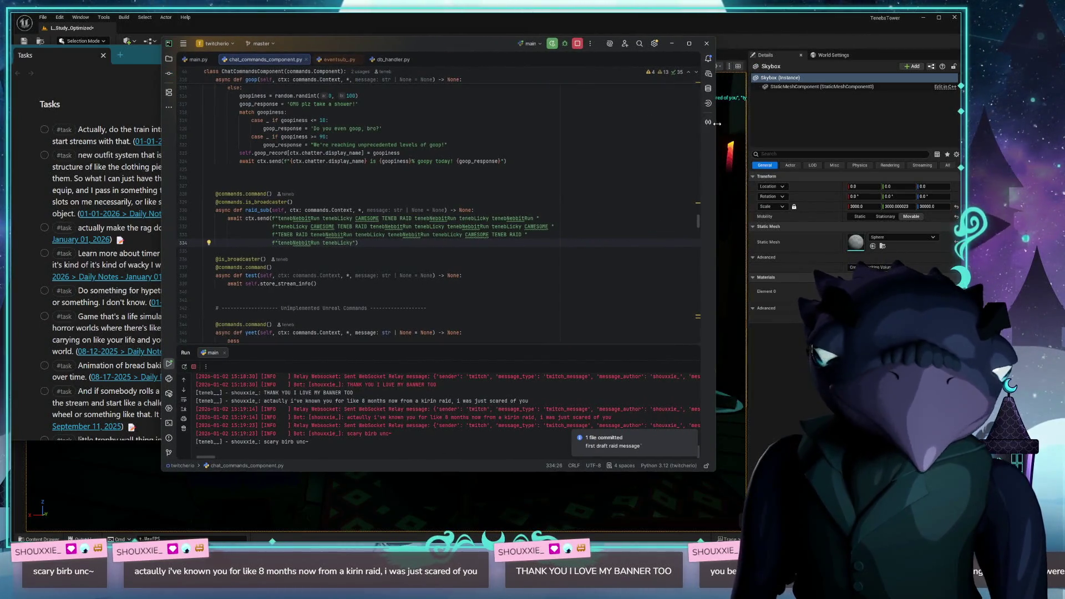
left_click_drag(716, 123, 599, 124)
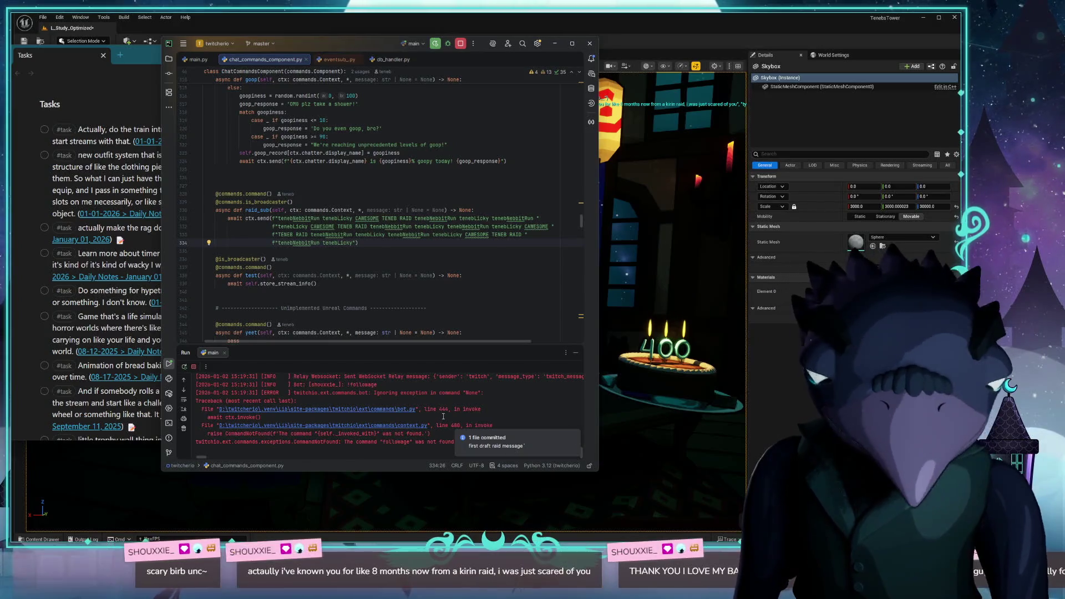
left_click(487, 401)
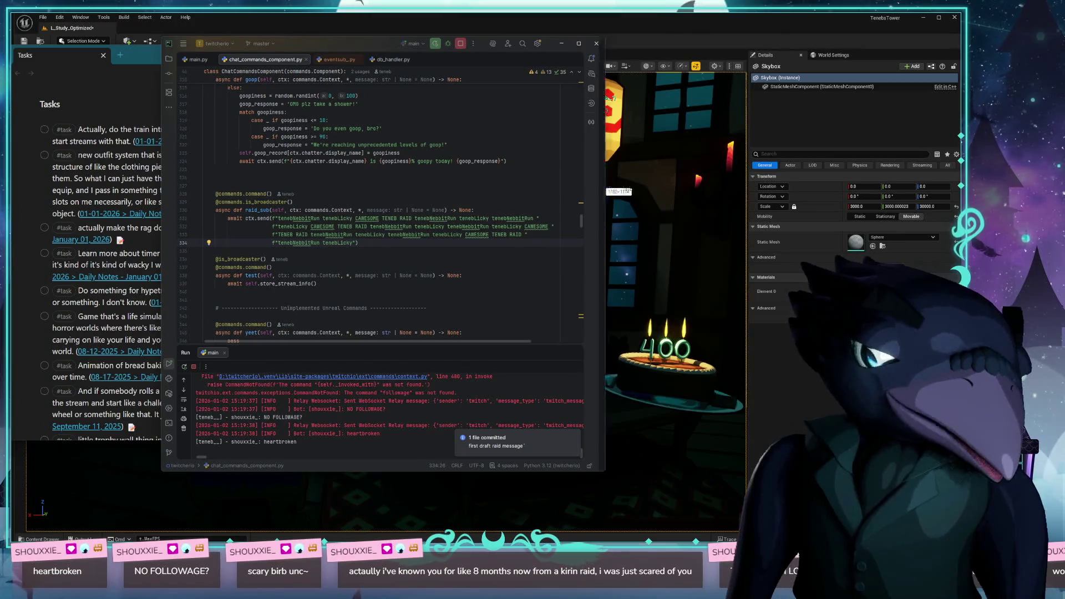
left_click_drag(600, 183, 702, 150)
left_click(695, 87)
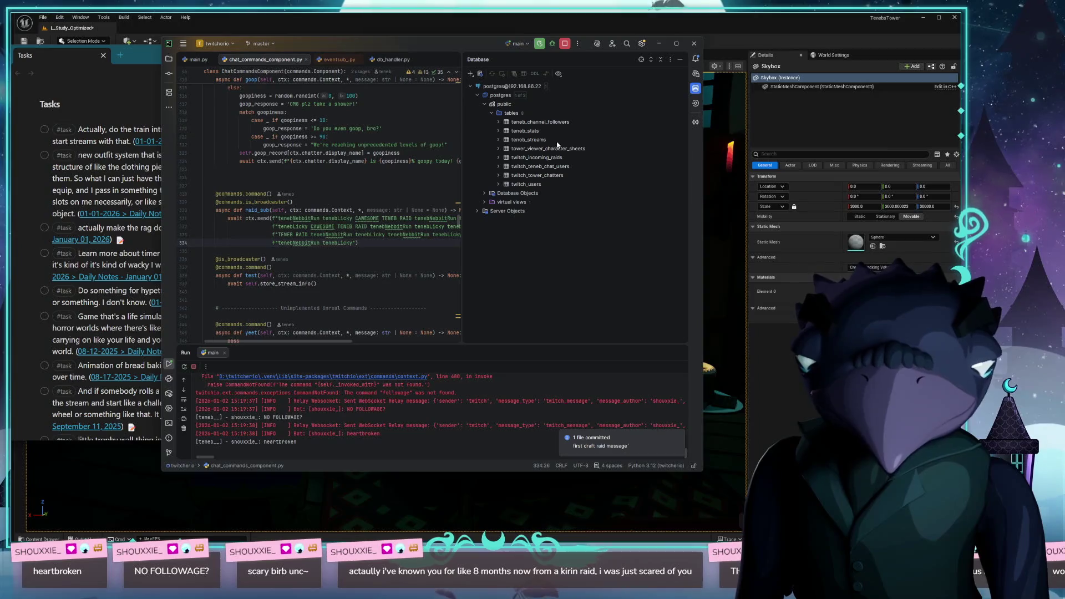
- Open the teneb_channel_followers table and widen PyCharm to show its rows
left_click(538, 122)
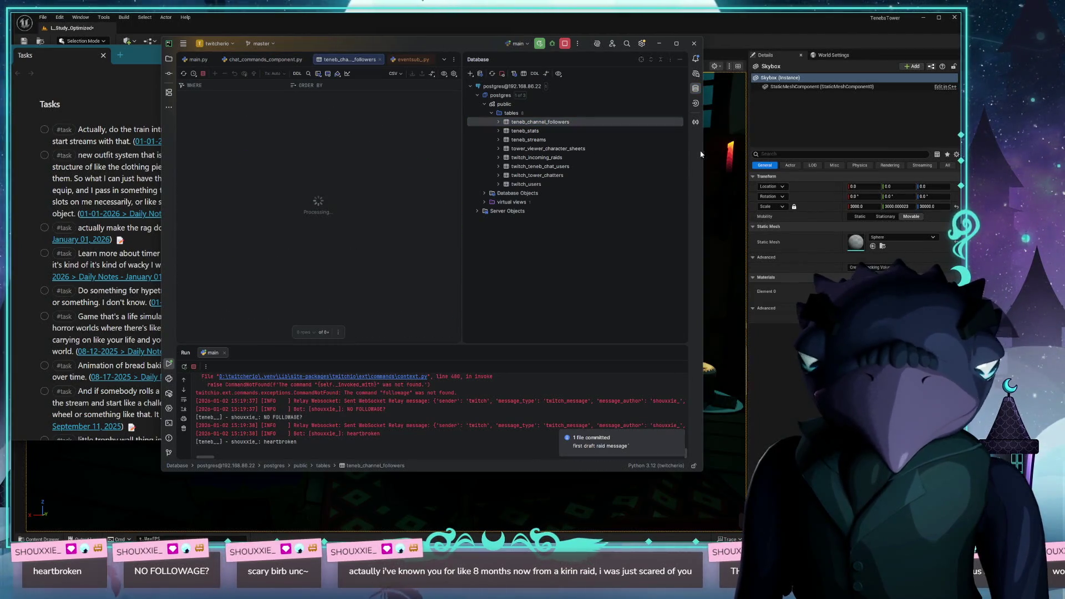
left_click_drag(704, 151, 923, 152)
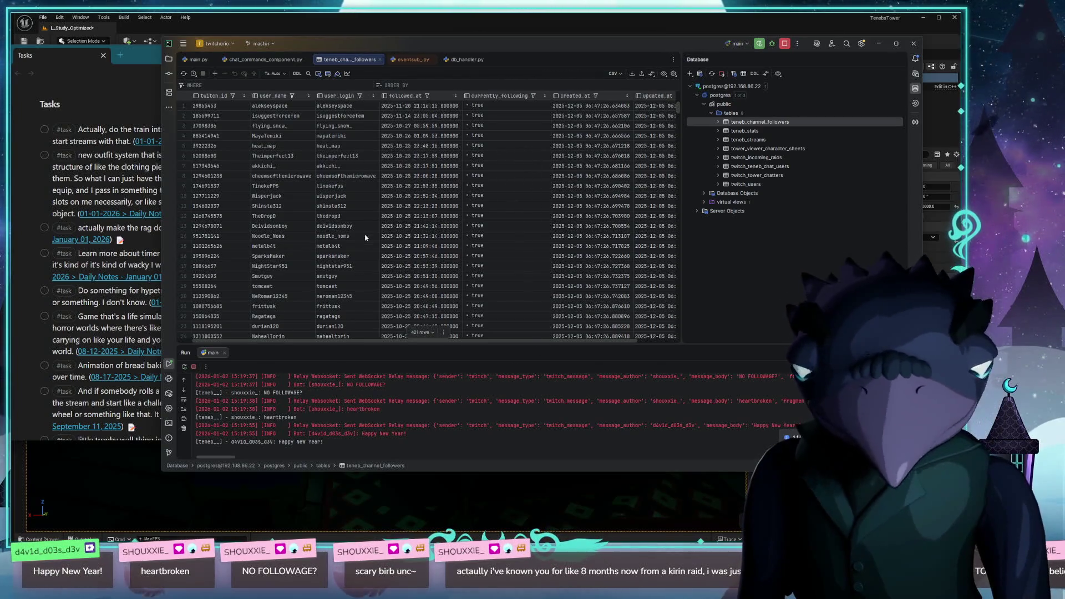
scroll(293, 147, "down", 3)
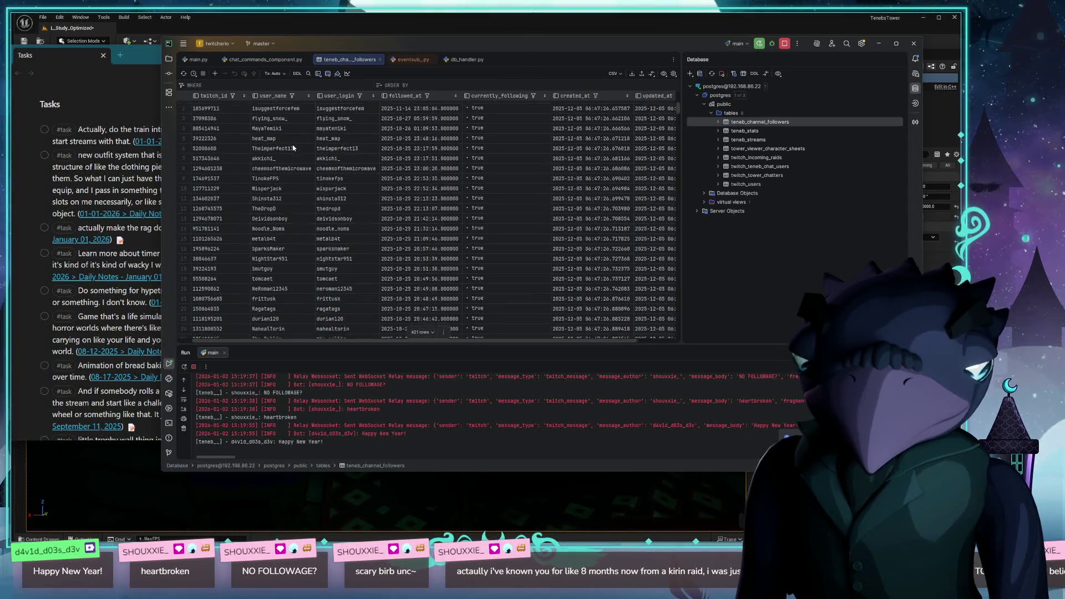
scroll(283, 166, "down", 5)
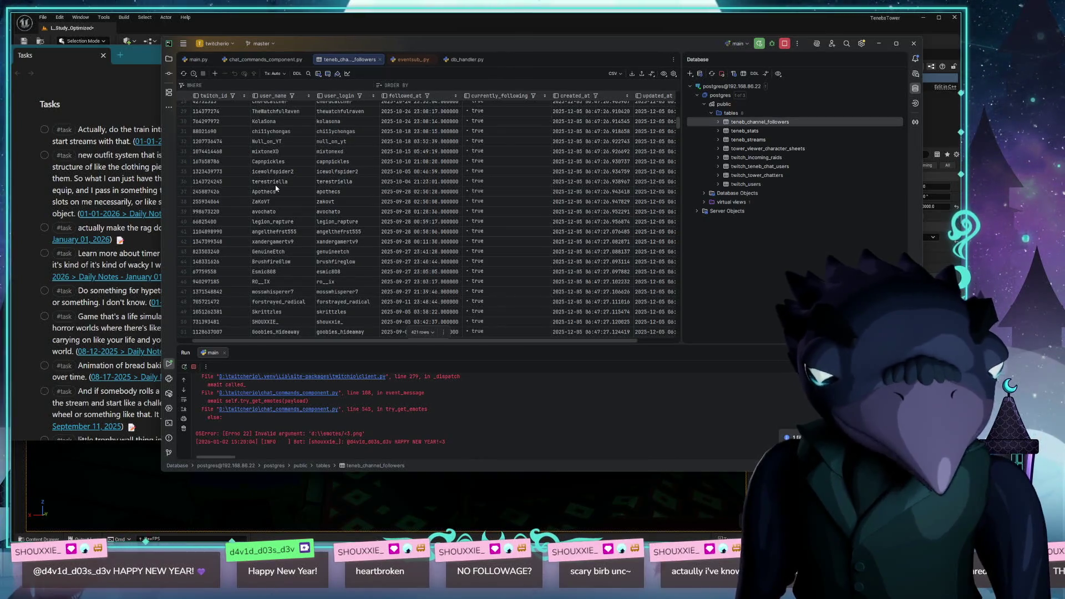
scroll(283, 188, "down", 5)
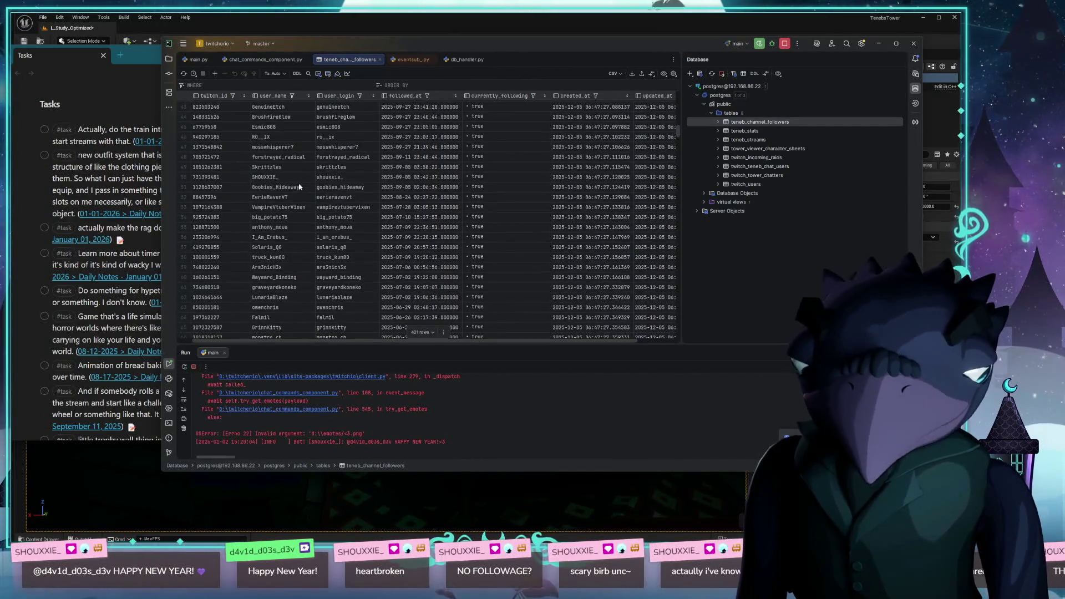
scroll(296, 187, "down", 3)
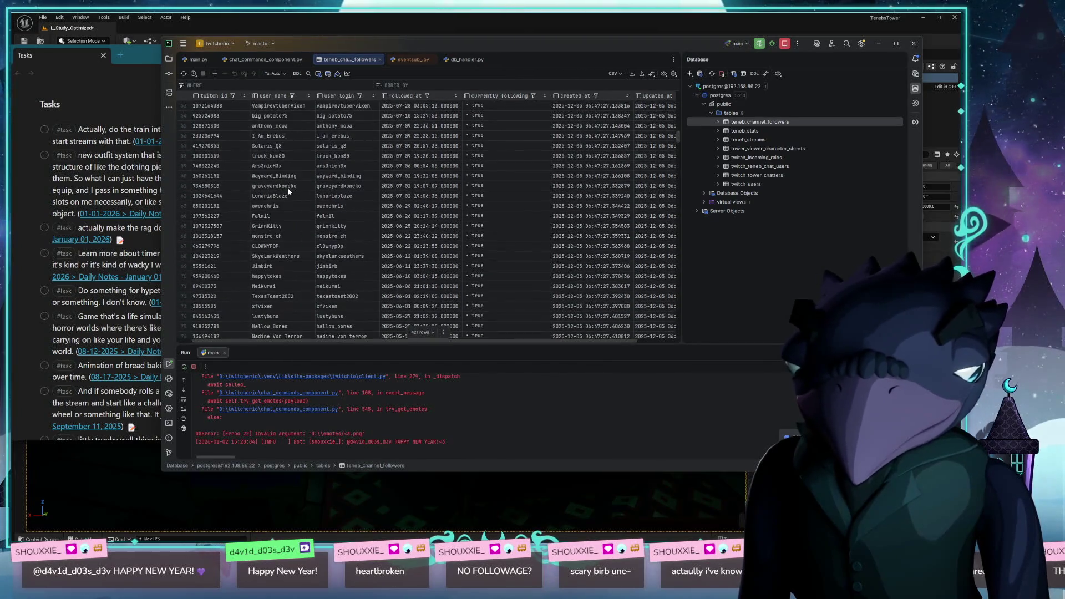
scroll(277, 192, "down", 4)
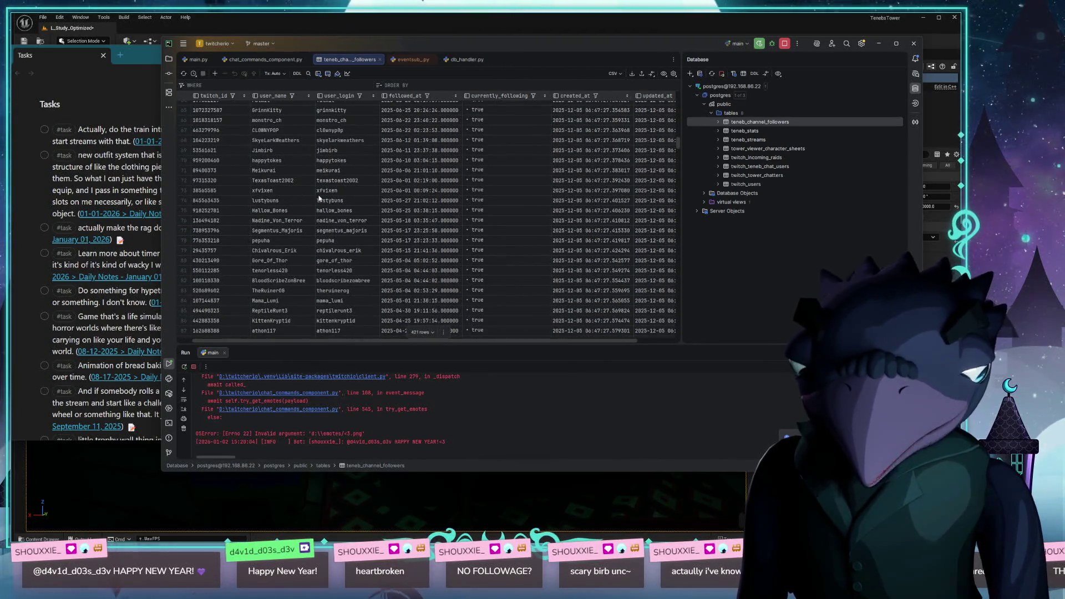
- Scroll the followers grid down past row 200 and sort it by user_name
scroll(281, 210, "down", 9)
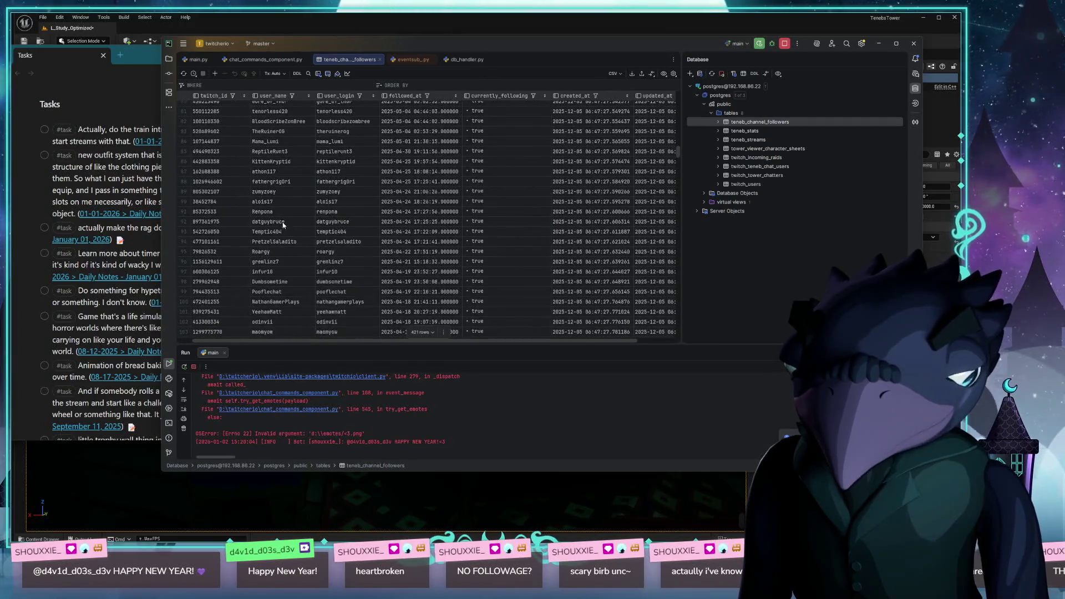
scroll(284, 227, "down", 3)
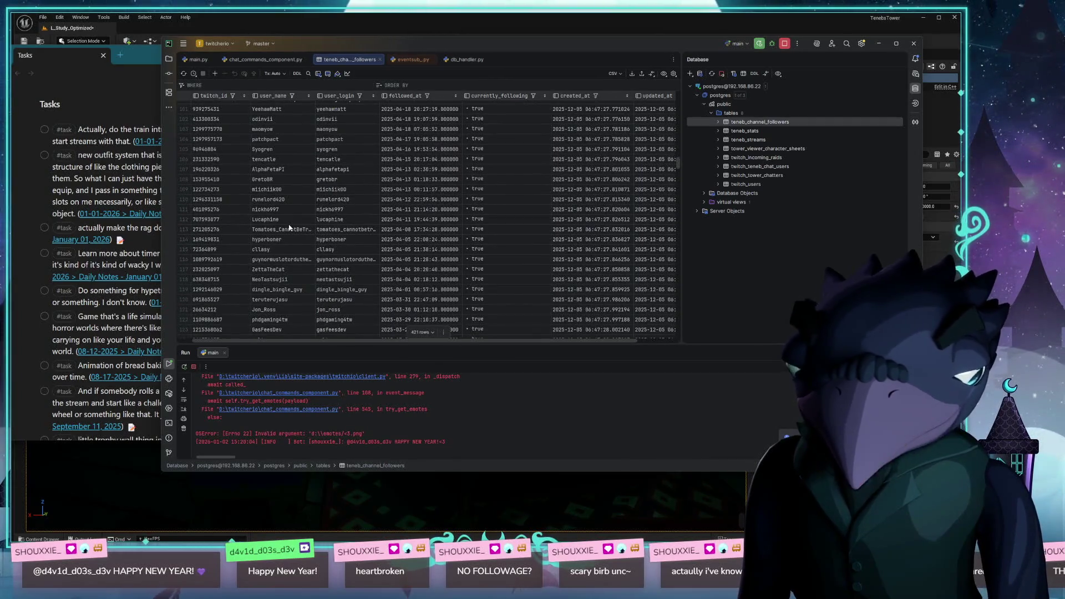
scroll(290, 228, "down", 3)
scroll(295, 229, "down", 7)
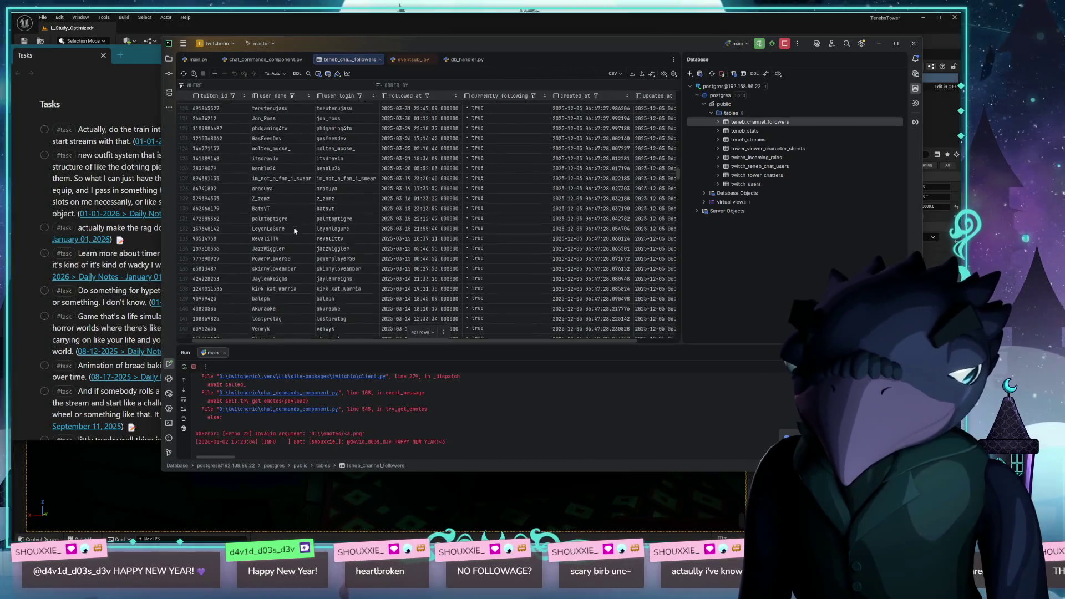
scroll(295, 231, "down", 3)
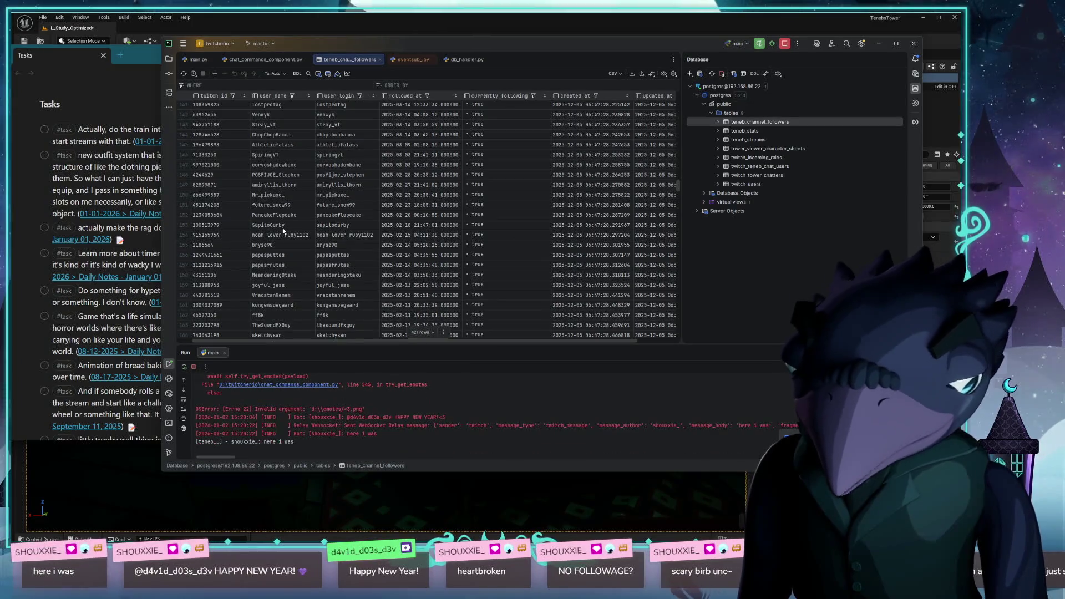
scroll(283, 230, "down", 10)
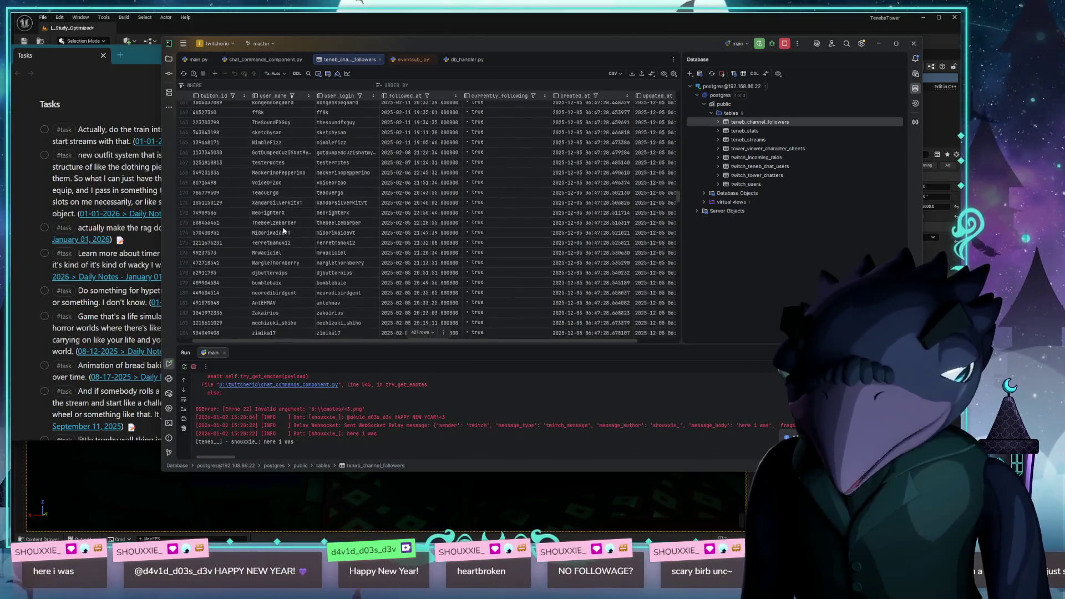
scroll(275, 231, "down", 11)
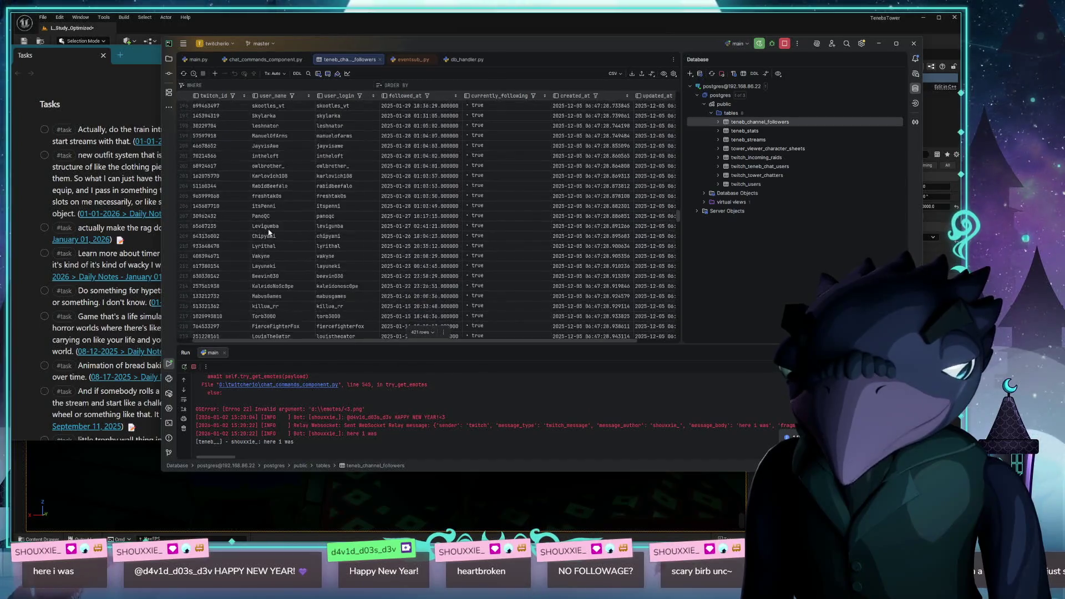
scroll(268, 233, "down", 8)
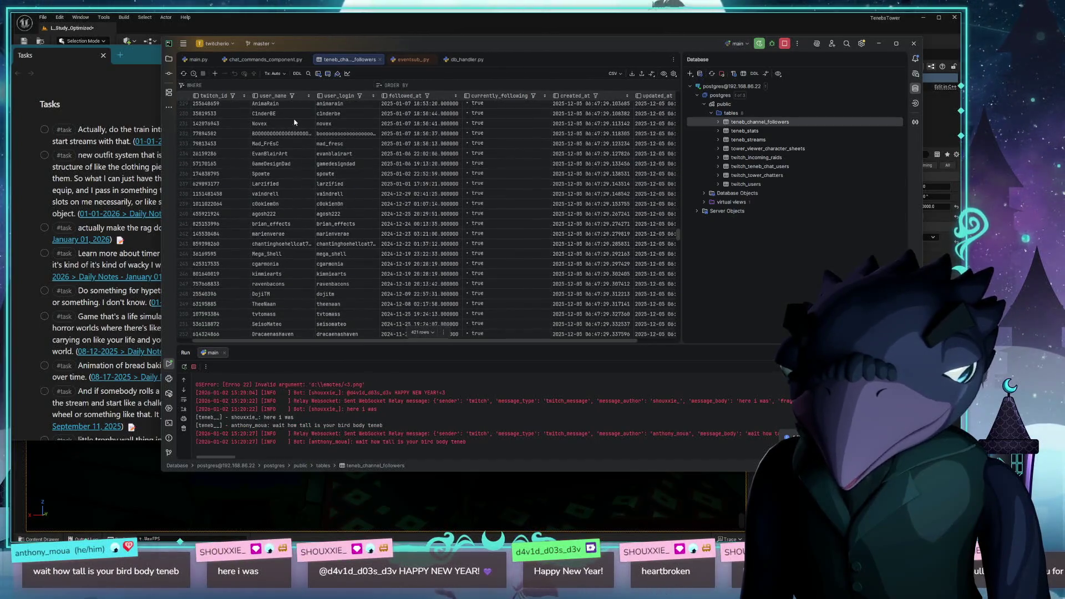
left_click(275, 96)
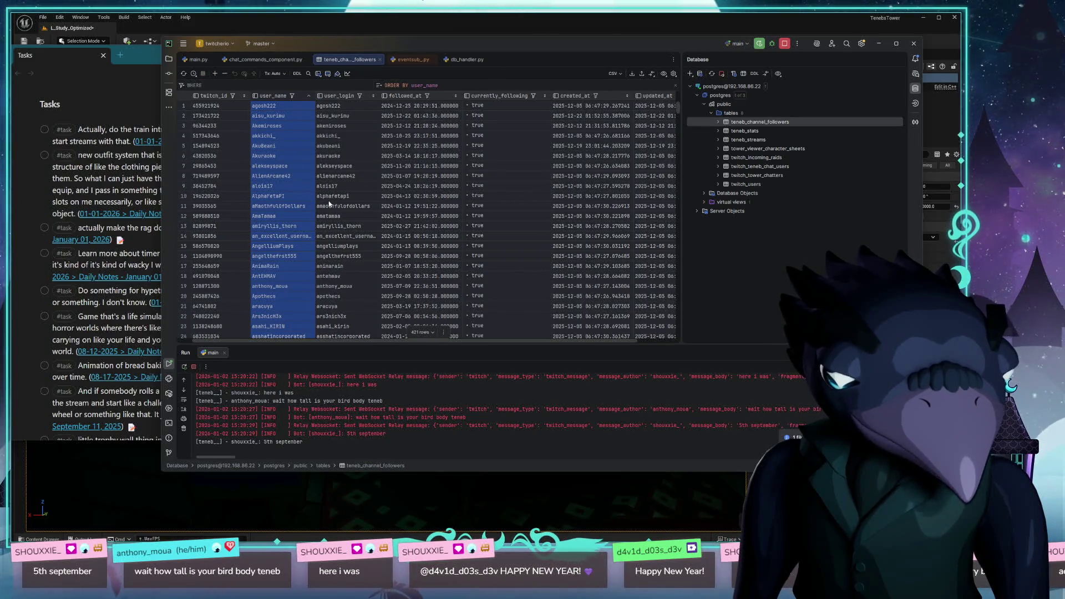
- Scroll the sorted followers list and inspect the followed_at date in row 163
scroll(275, 185, "down", 15)
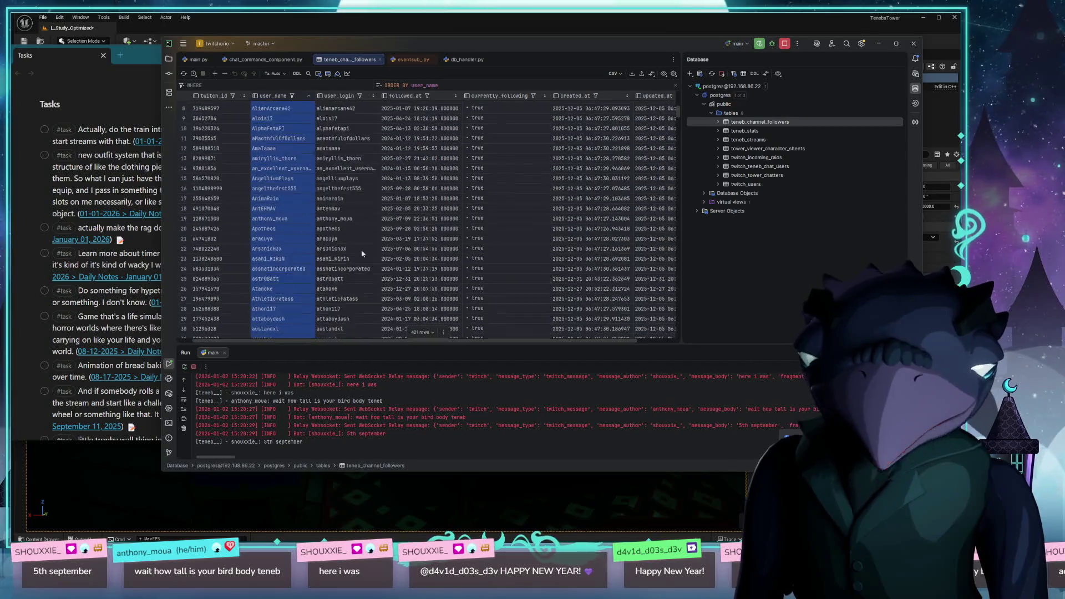
scroll(374, 259, "down", 13)
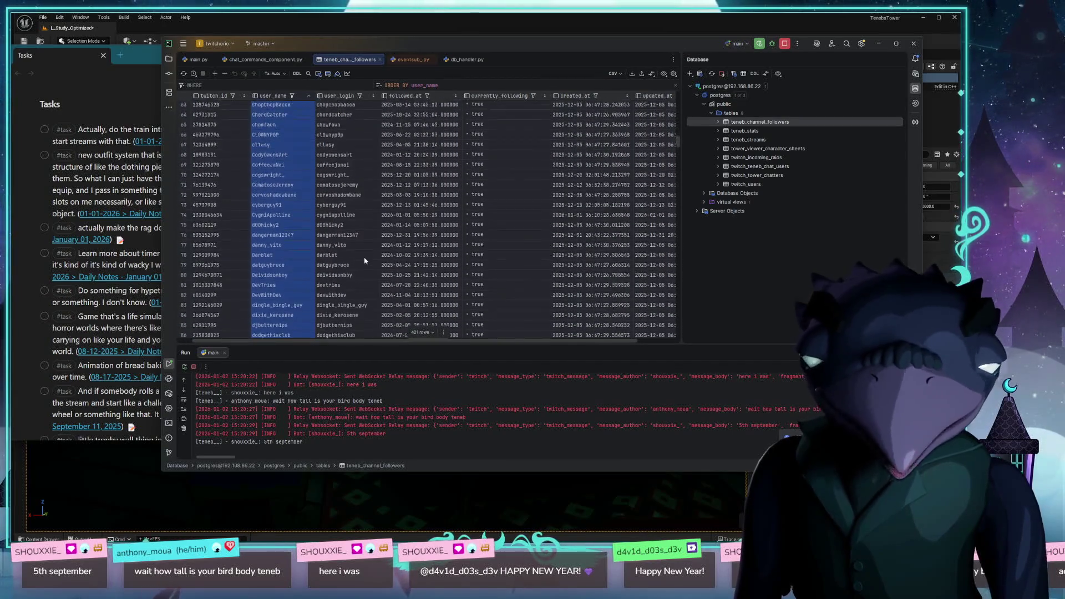
scroll(318, 254, "down", 18)
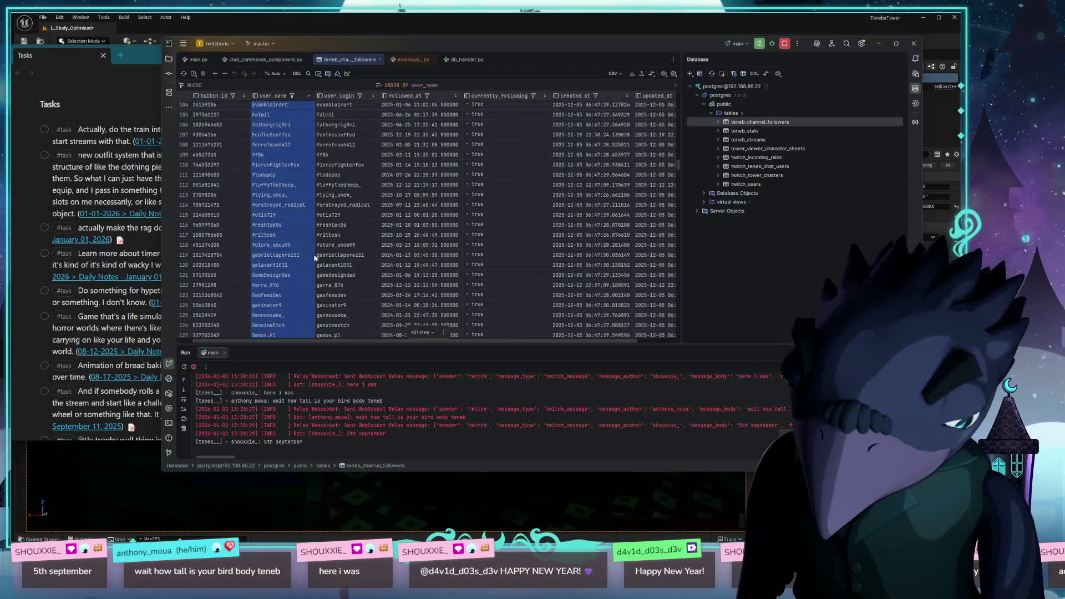
scroll(406, 250, "down", 2)
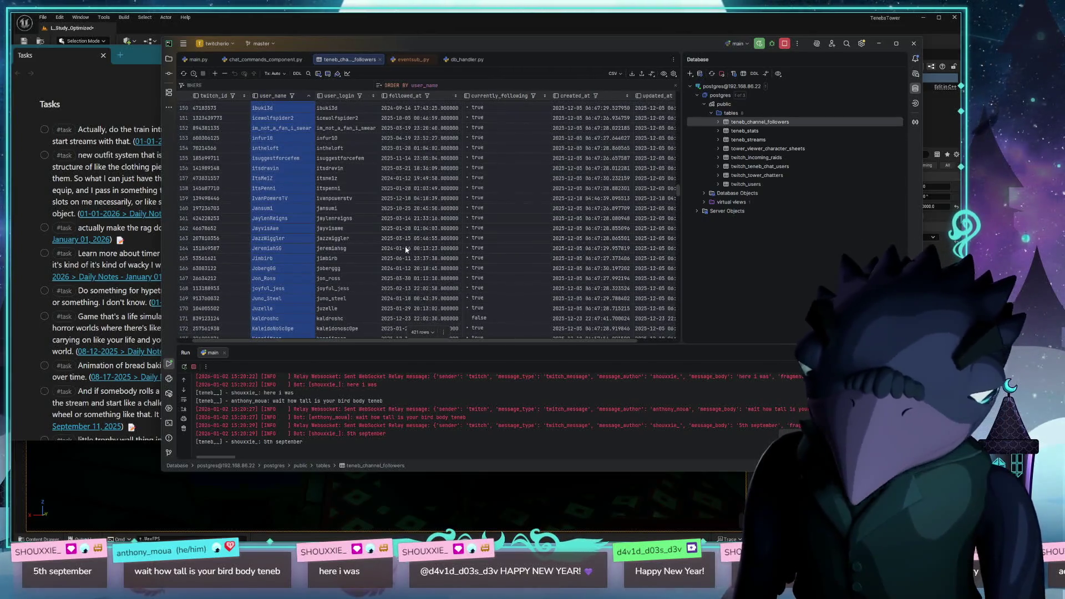
left_click(420, 239)
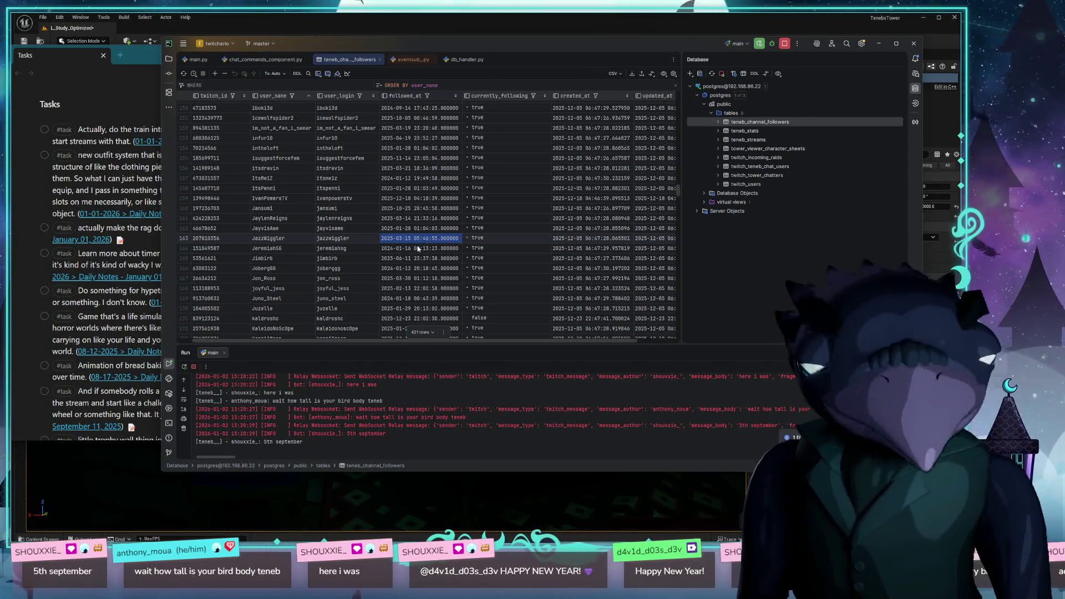
- Scroll down to row 329 and check that viewer's follow date, 2025-09-09
scroll(389, 255, "down", 10)
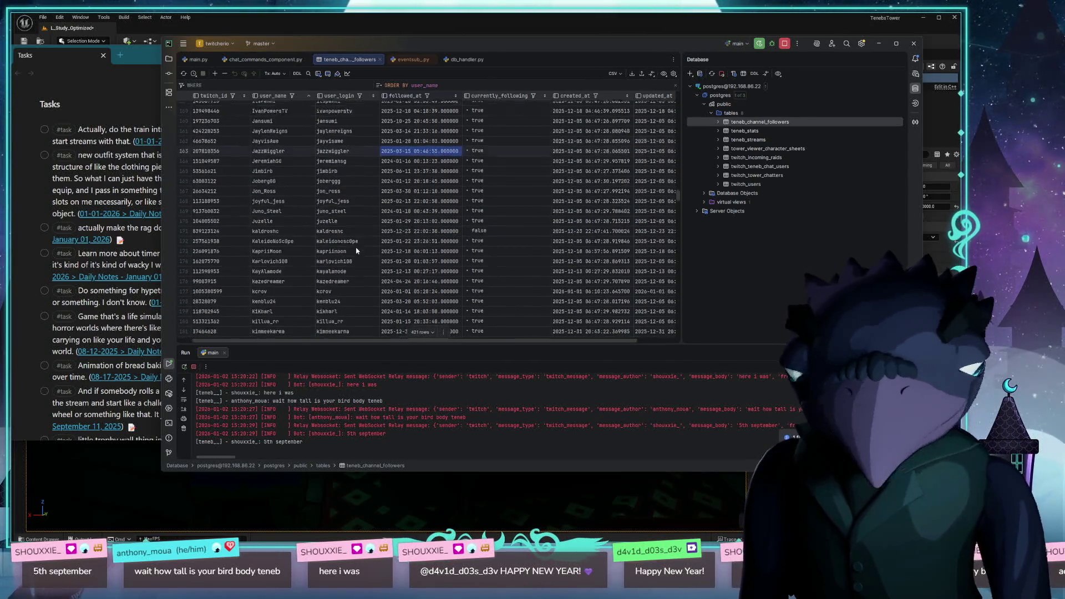
scroll(357, 251, "down", 8)
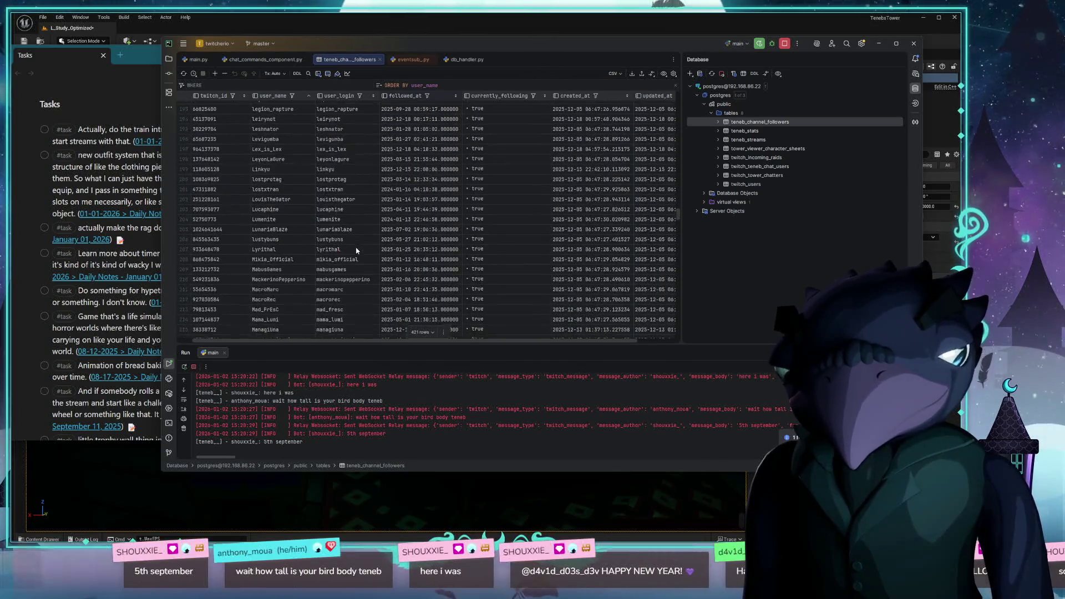
scroll(356, 251, "down", 17)
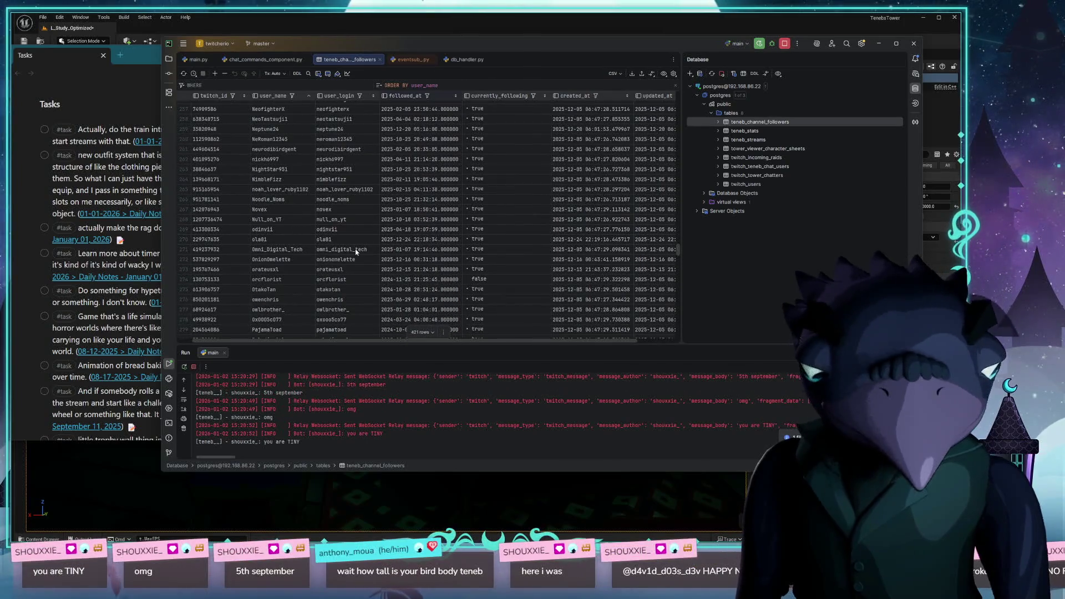
scroll(356, 251, "down", 10)
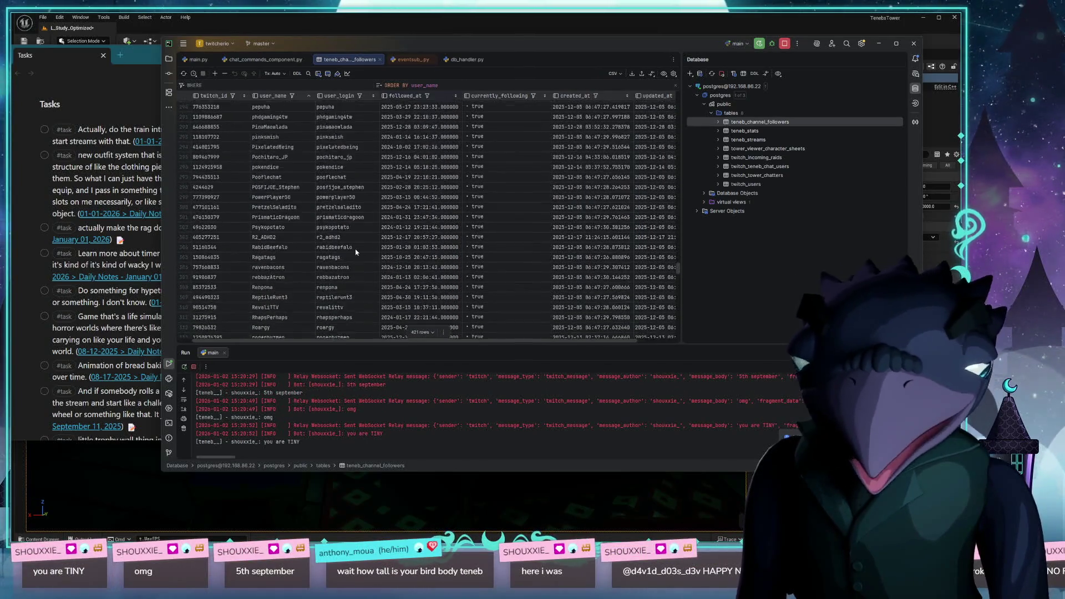
scroll(357, 253, "down", 9)
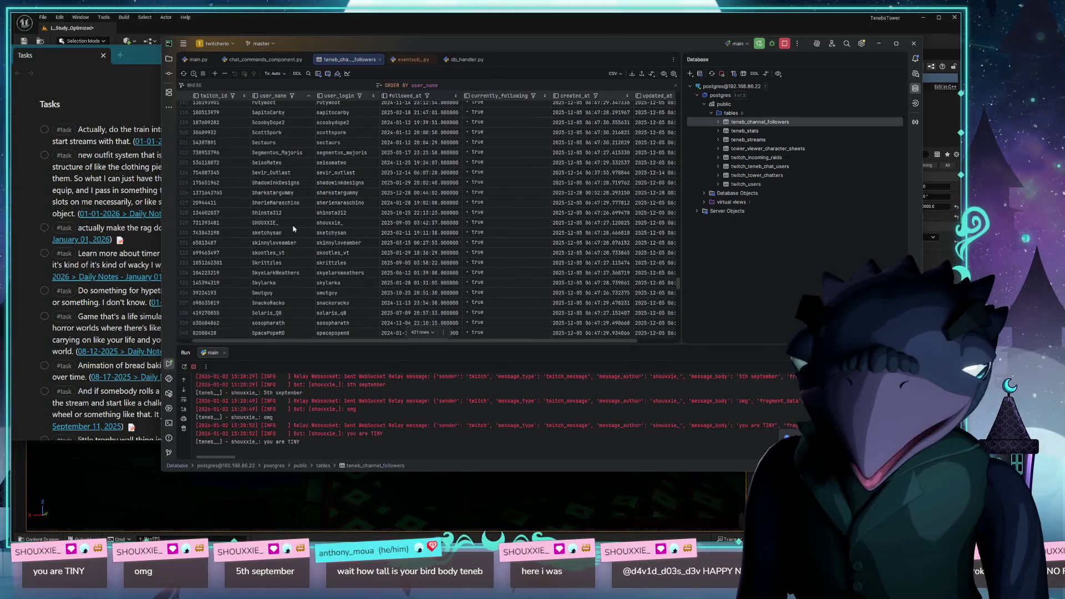
left_click(294, 224)
left_click(405, 223)
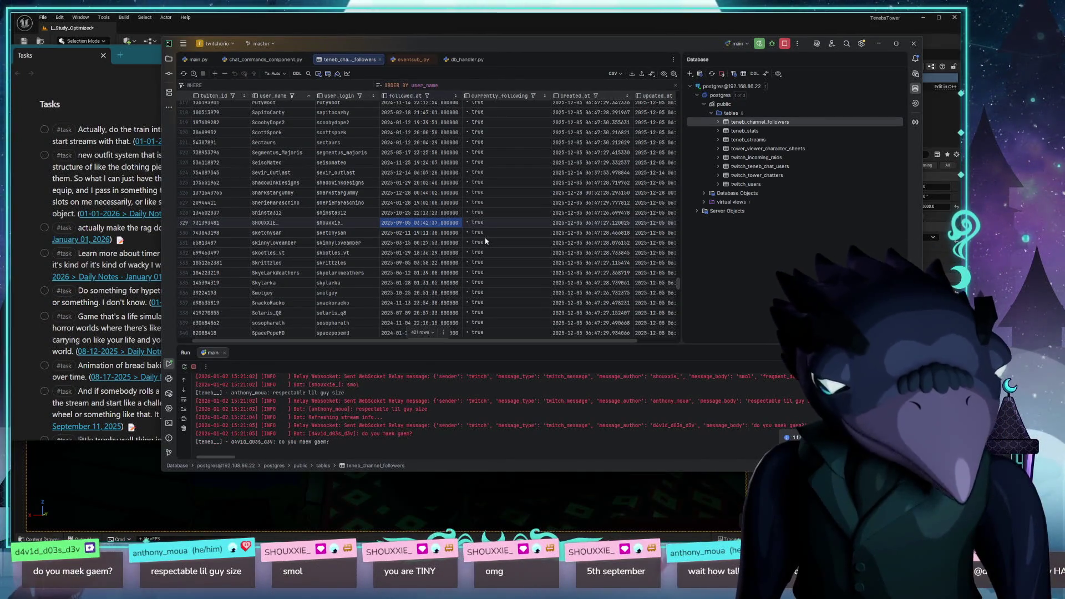
- In Unreal Editor, select BP_StudyTV, scale it to 2.0, and focus the viewport on it
key("alt+Tab")
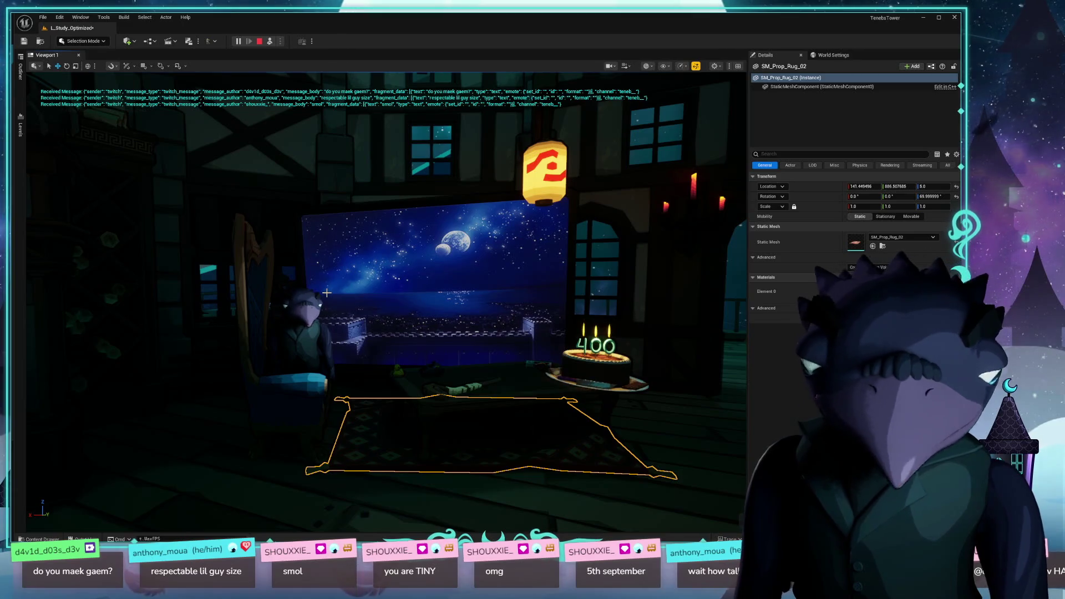
right_click(327, 293)
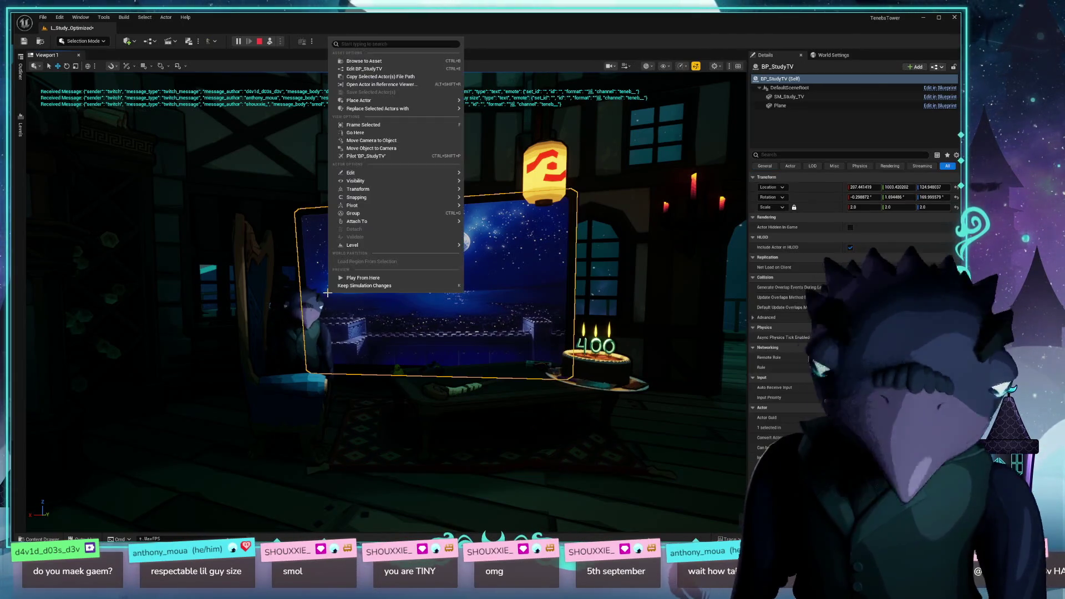
key("Escape")
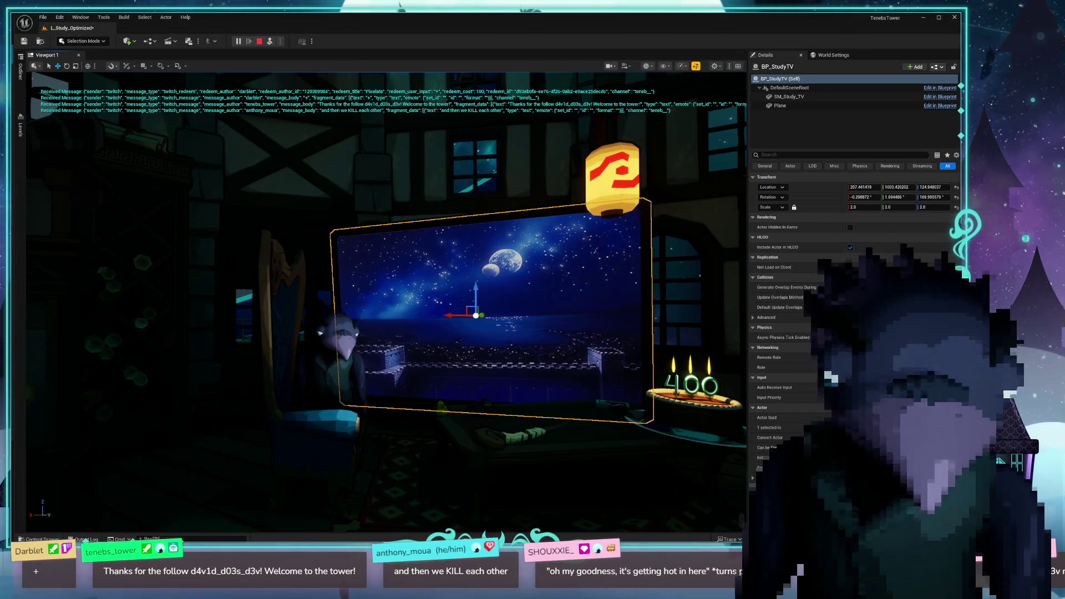
scroll(410, 430, "up", 6)
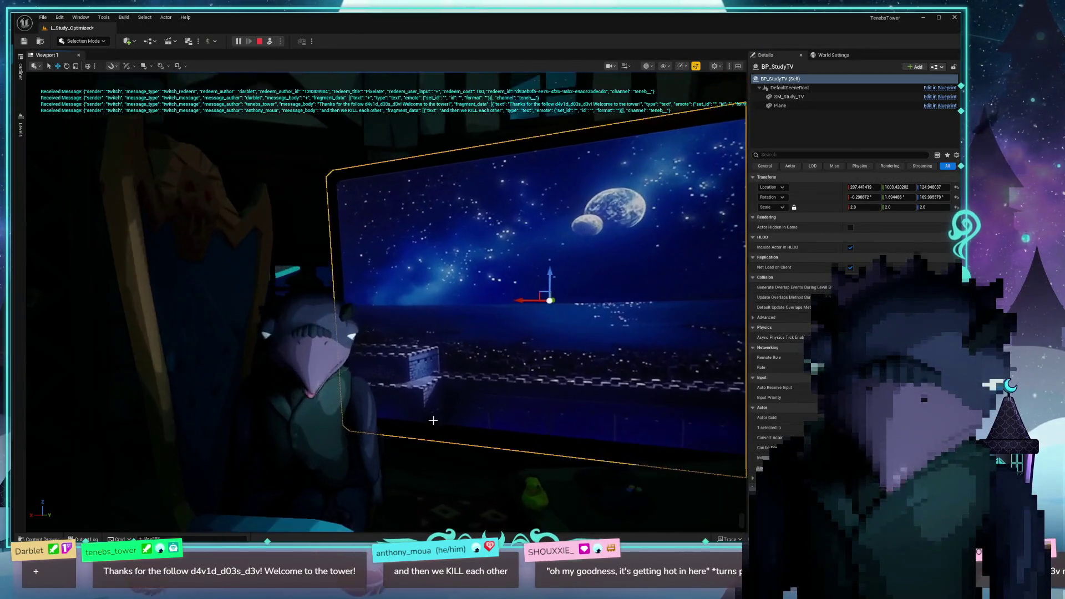
key("f")
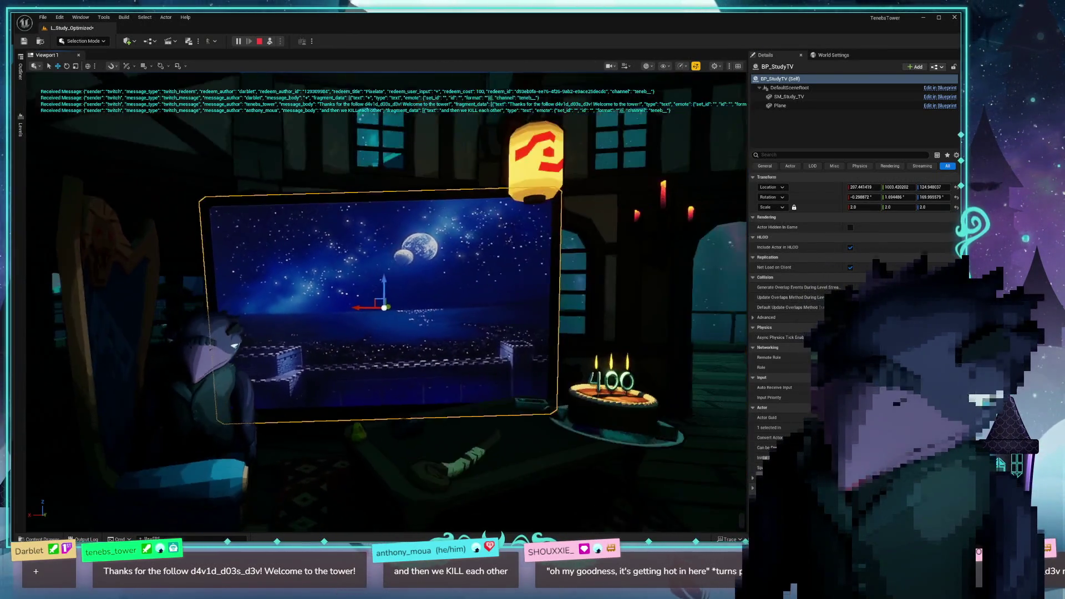
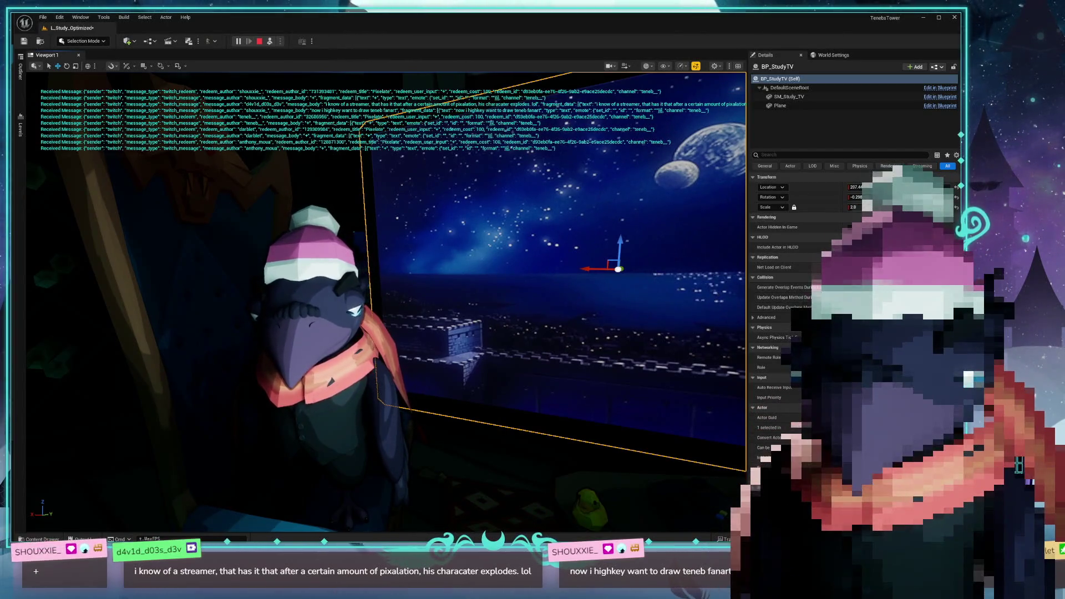
- Bring the Obsidian Tasks note window up over the Unreal Editor
key("alt+Tab")
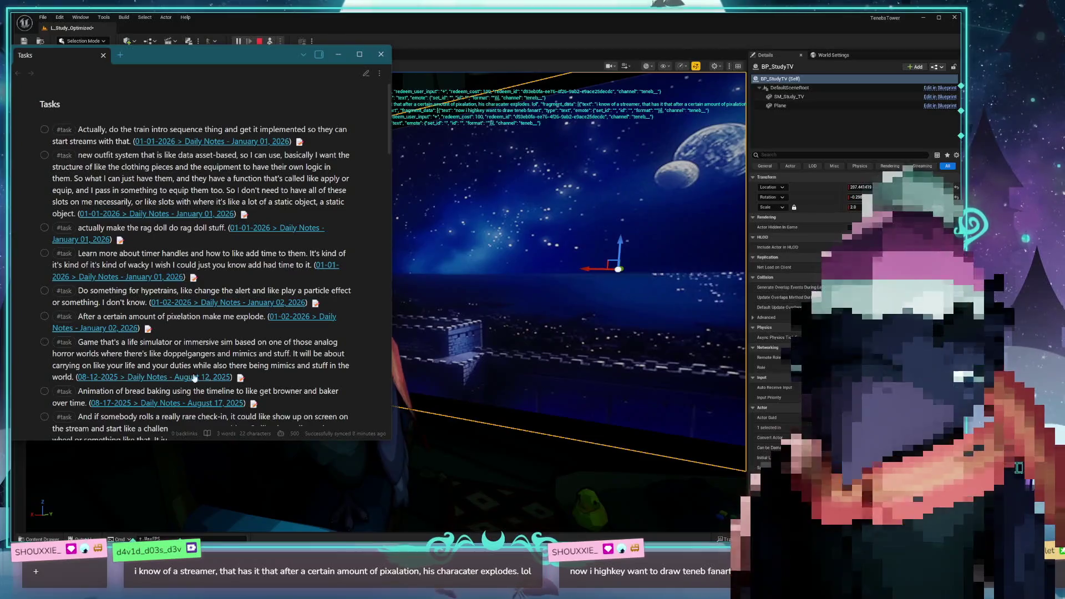
- Select and then deselect the pixelation-explode task, and bring the Unreal Editor back to the front
triple_click(173, 317)
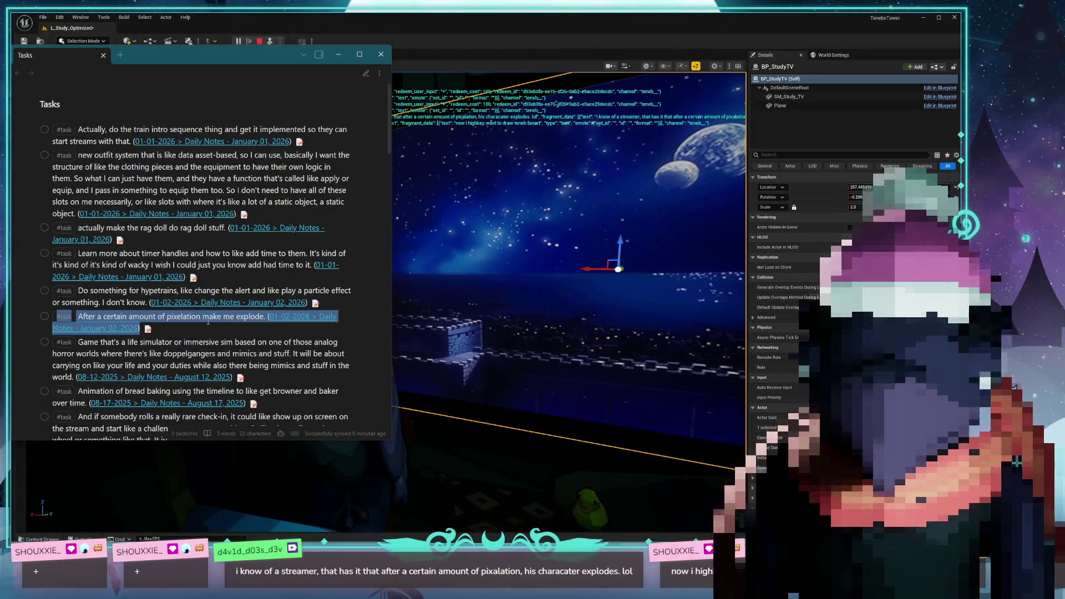
left_click(177, 230)
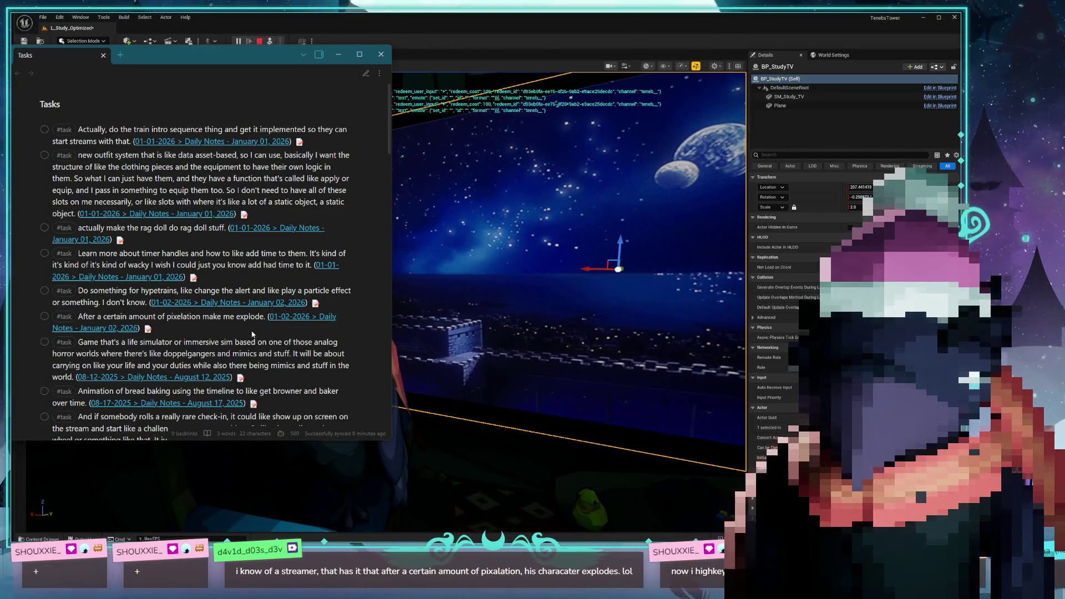
left_click(460, 40)
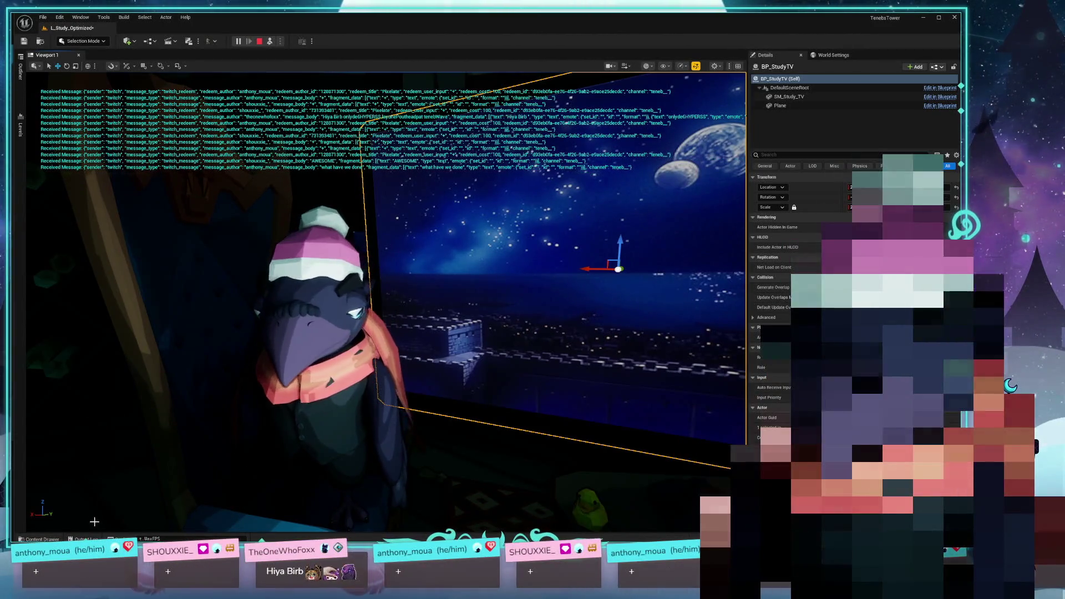
- Open BP_RedeemManager via Open Asset, inspect its Play Sound nodes, then close it
left_click(317, 301)
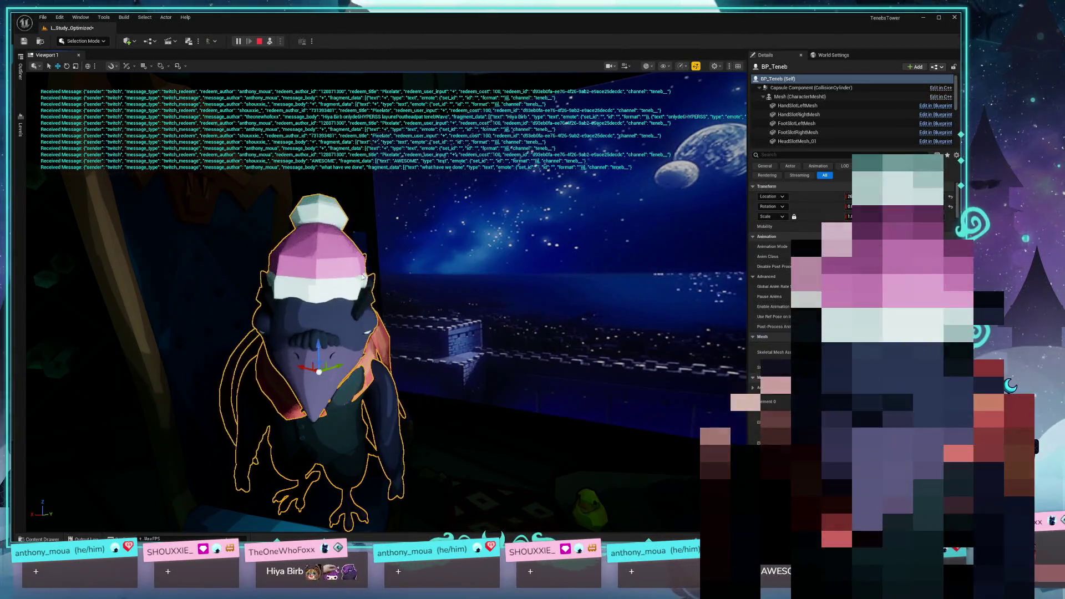
key("ctrl+p")
type("redeemma")
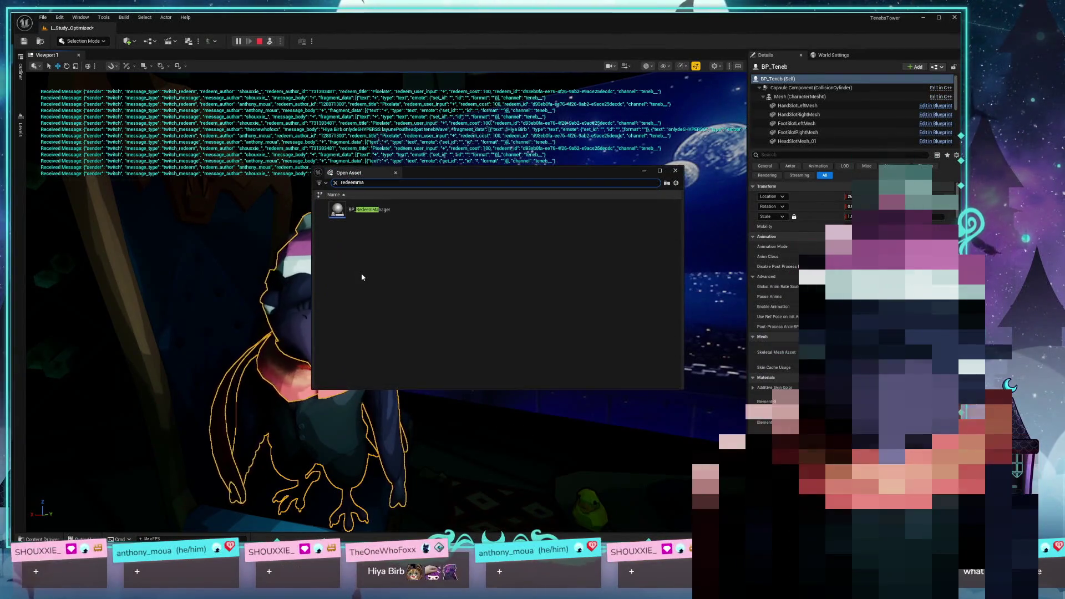
key("Return")
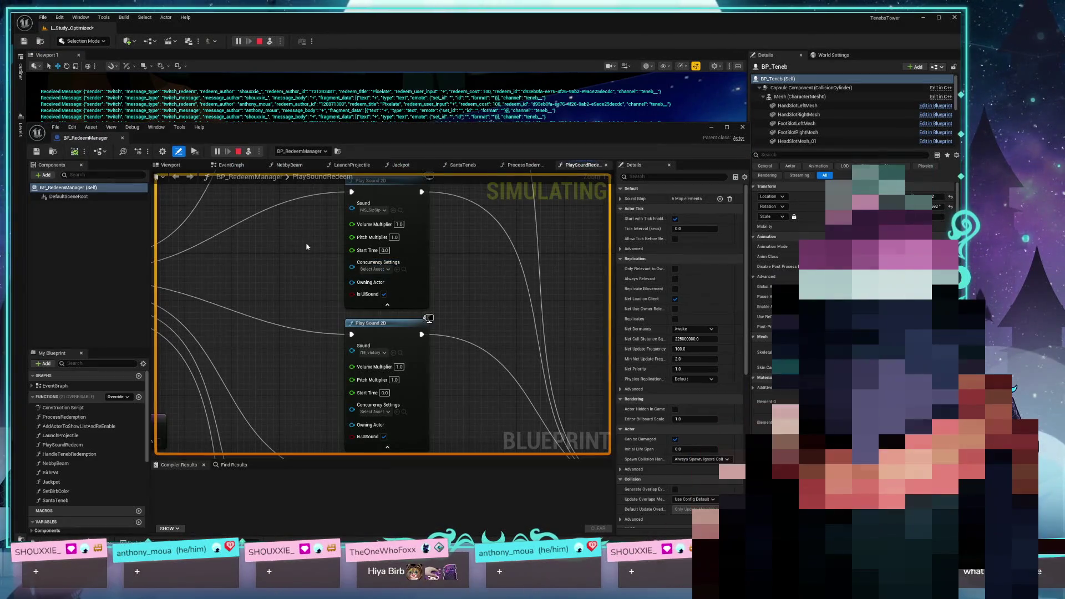
left_click_drag(530, 247, 464, 224)
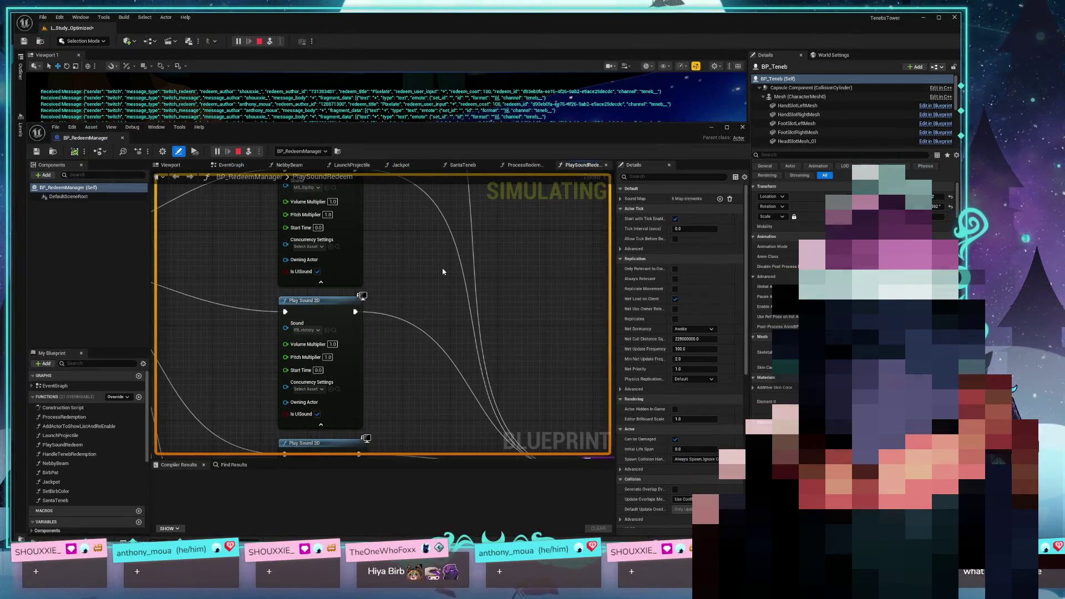
left_click(742, 127)
- Open the BP_TwitchHandler blueprint through the 'twitch' asset search
left_click(561, 227)
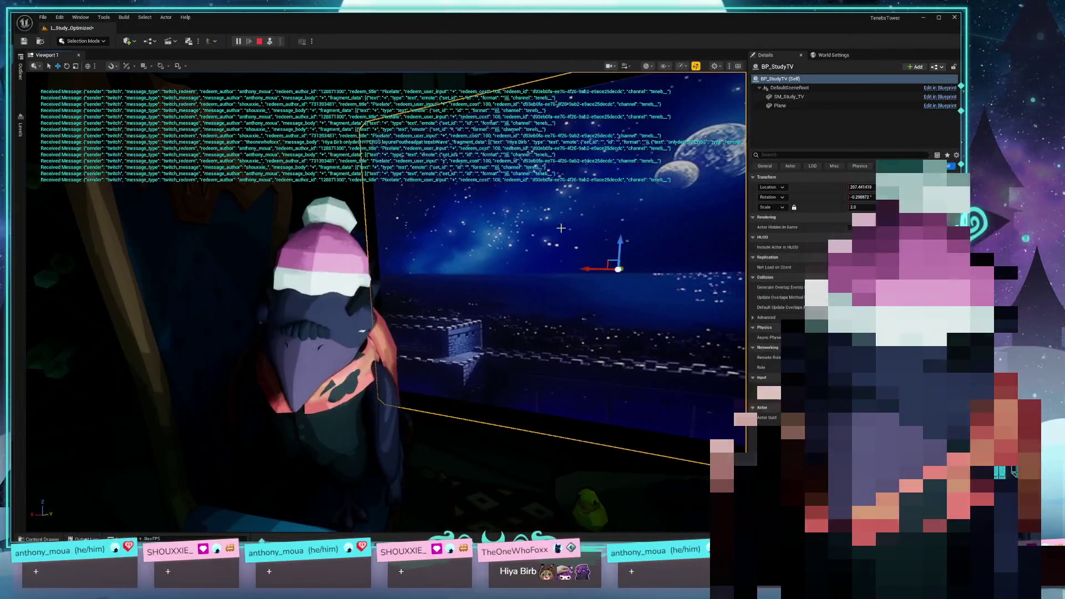
key("ctrl+p")
type("twitchha")
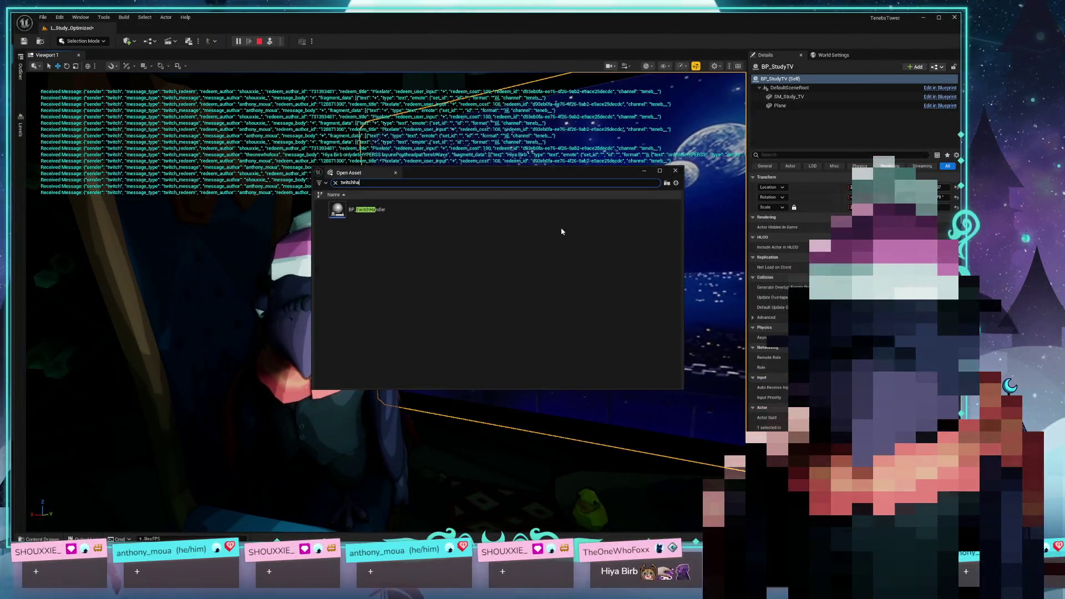
key("Return")
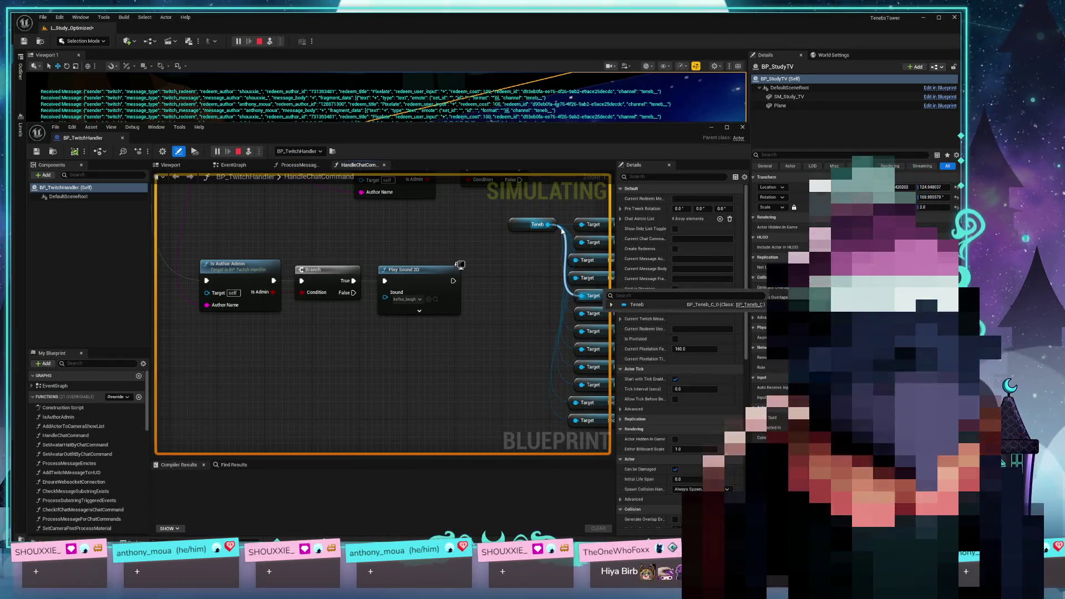
- Find the Pixelate group in the EventGraph and open the HandlePixelationRedeem function
scroll(469, 330, "down", 12)
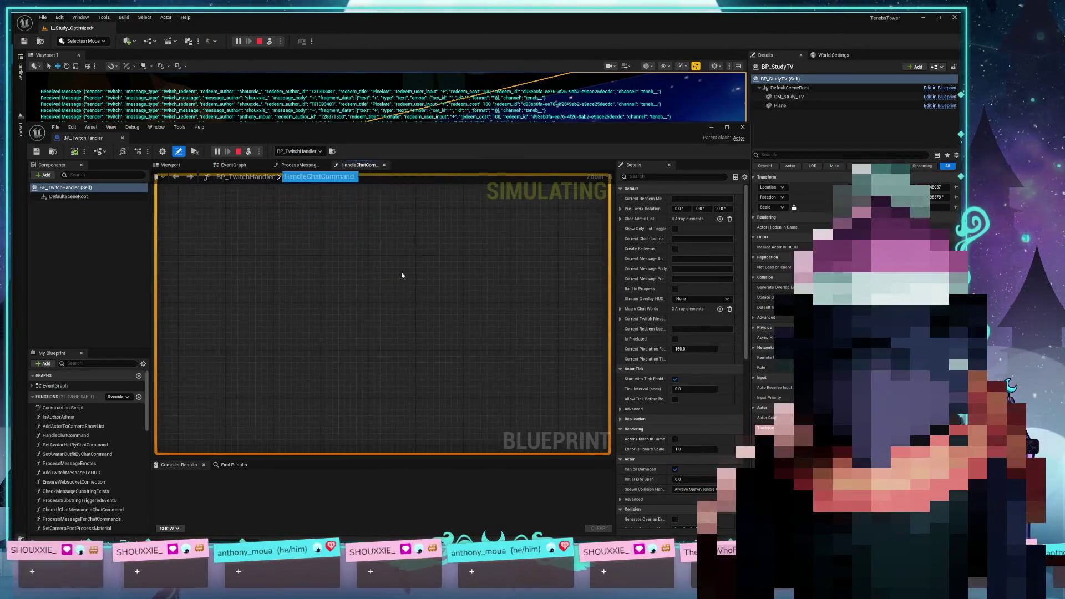
left_click(256, 165)
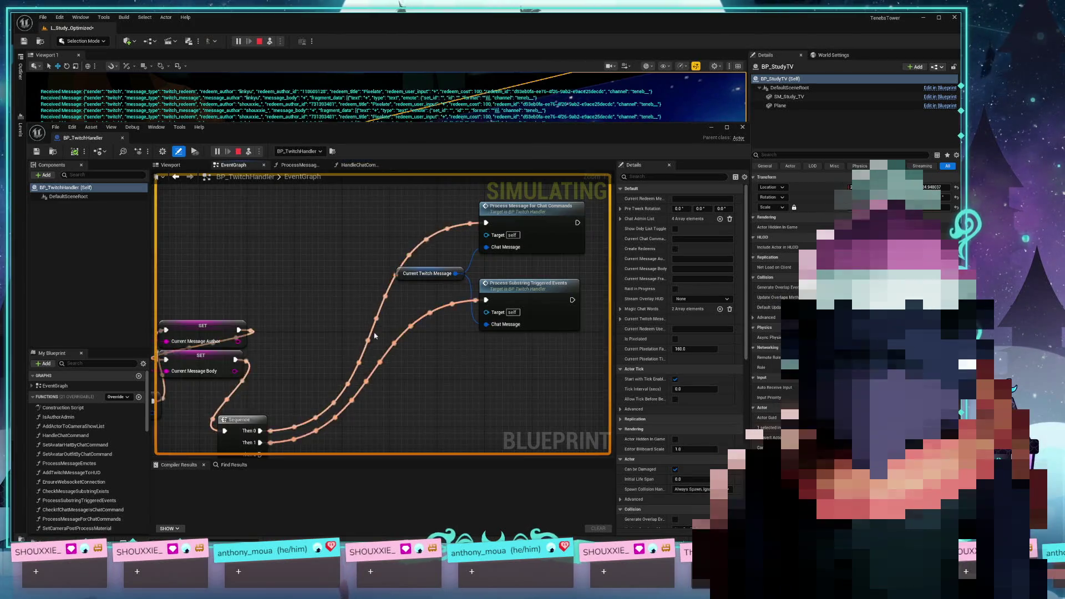
scroll(413, 350, "up", 4)
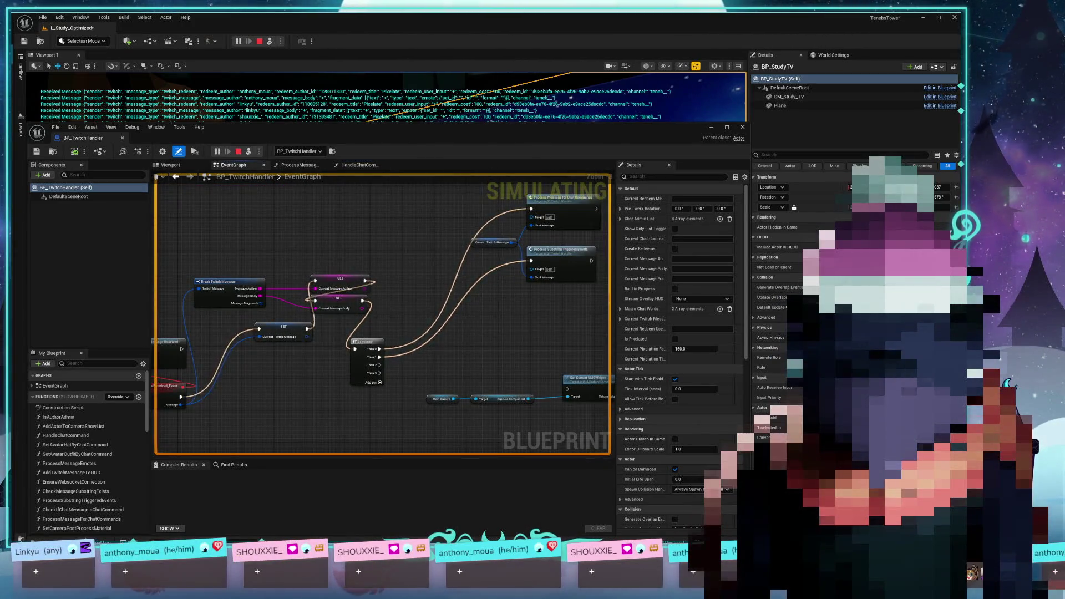
scroll(414, 289, "down", 5)
left_click_drag(409, 269, 435, 311)
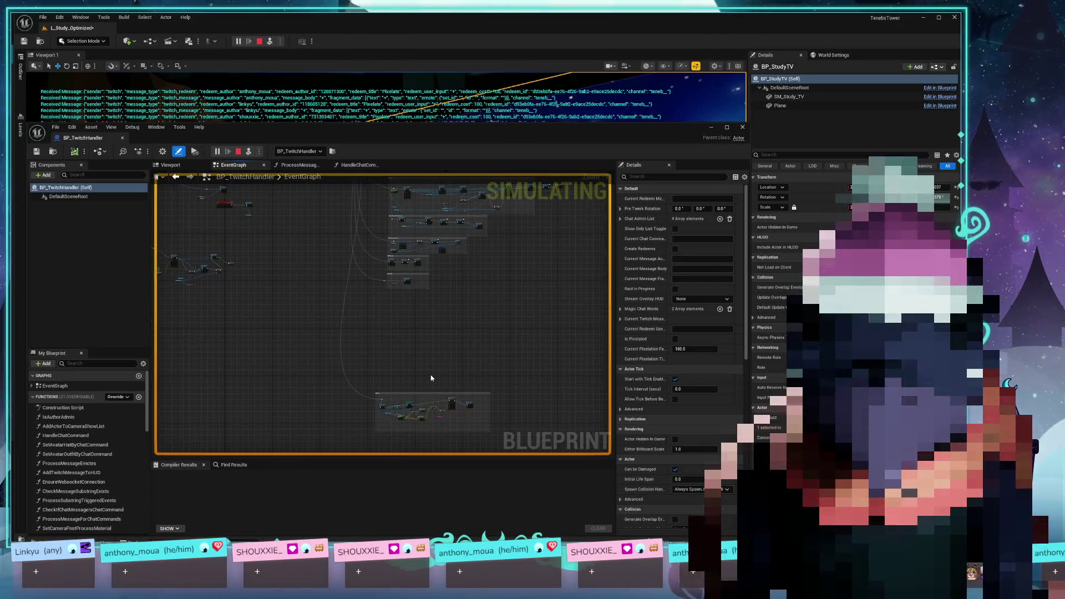
left_click_drag(430, 375, 431, 350)
scroll(412, 428, "up", 3)
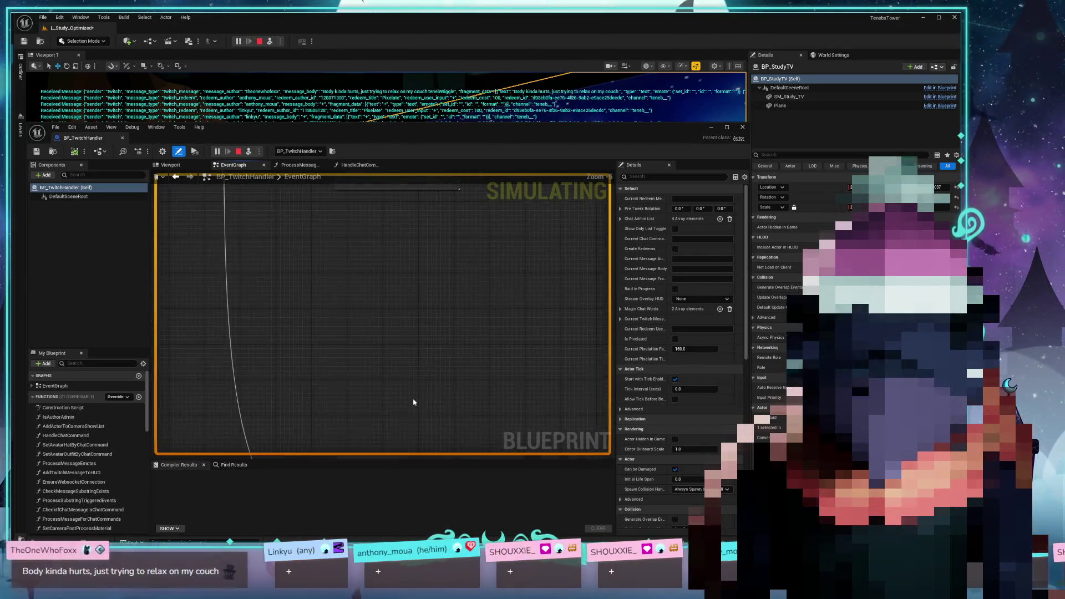
left_click_drag(395, 436, 297, 353)
scroll(361, 366, "up", 4)
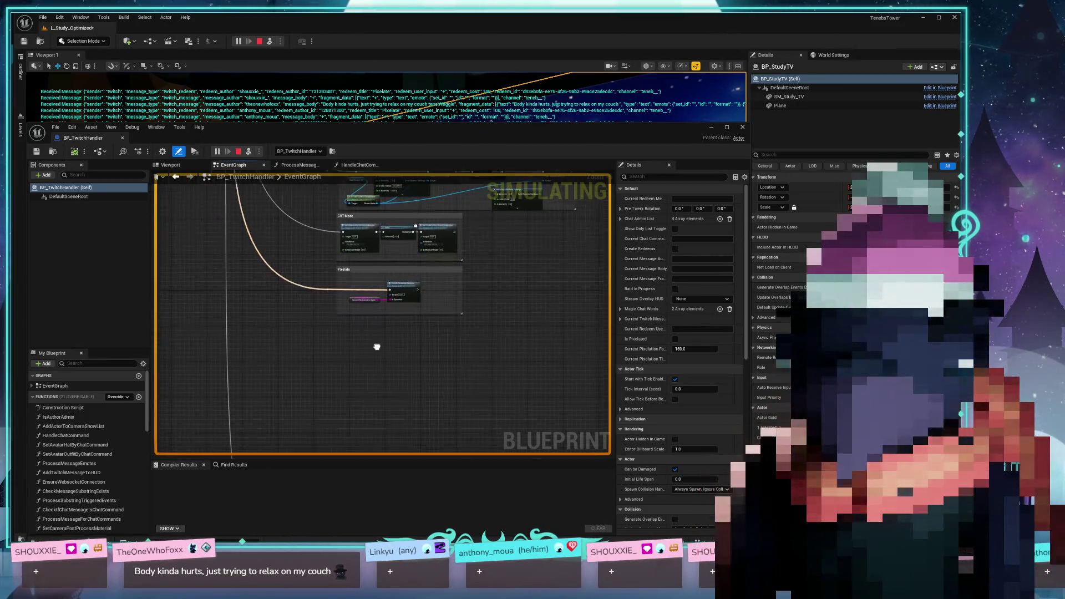
mouse_move(388, 337)
left_mouse_down()
mouse_move(405, 426)
mouse_move(347, 433)
left_mouse_up()
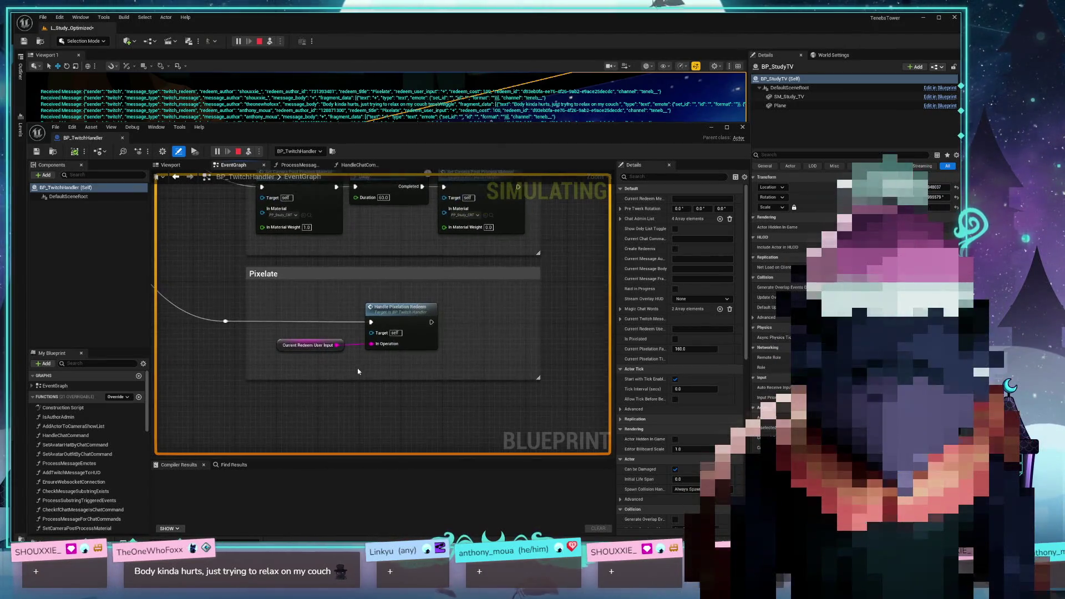
double_click(385, 314)
scroll(385, 314, "down", 5)
scroll(345, 393, "up", 4)
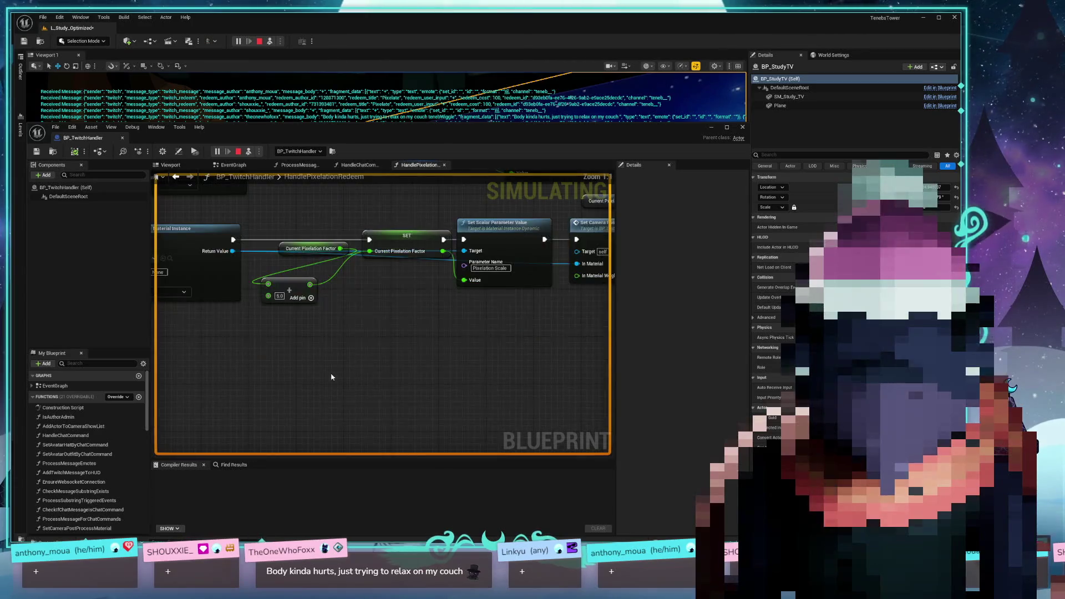
- Set the upper and lower Add node amounts to 10.0, then compile BP_TwitchHandler
scroll(330, 376, "down", 1)
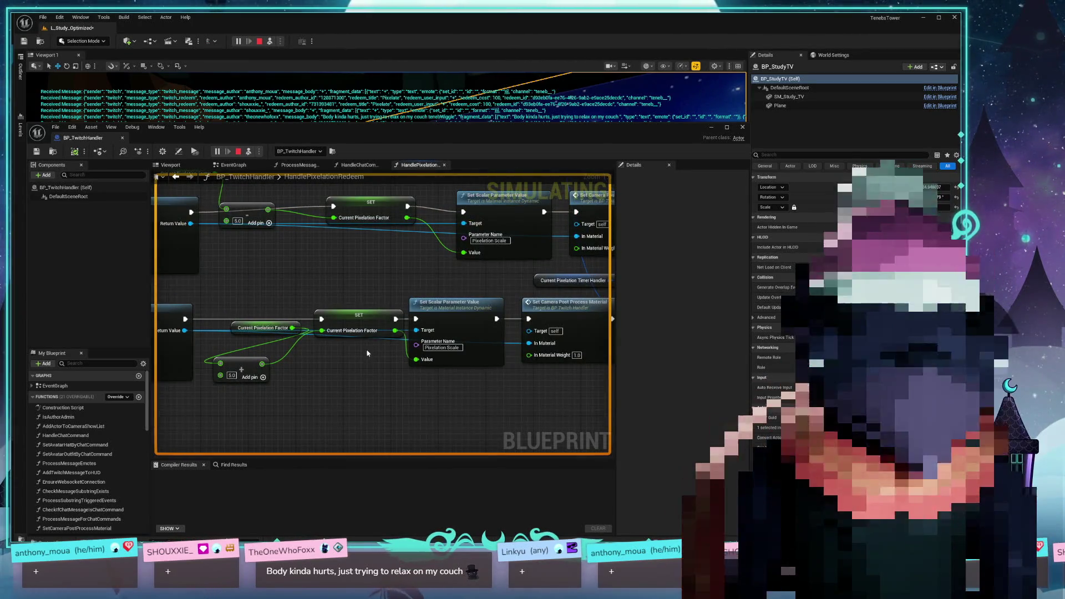
left_click(232, 376)
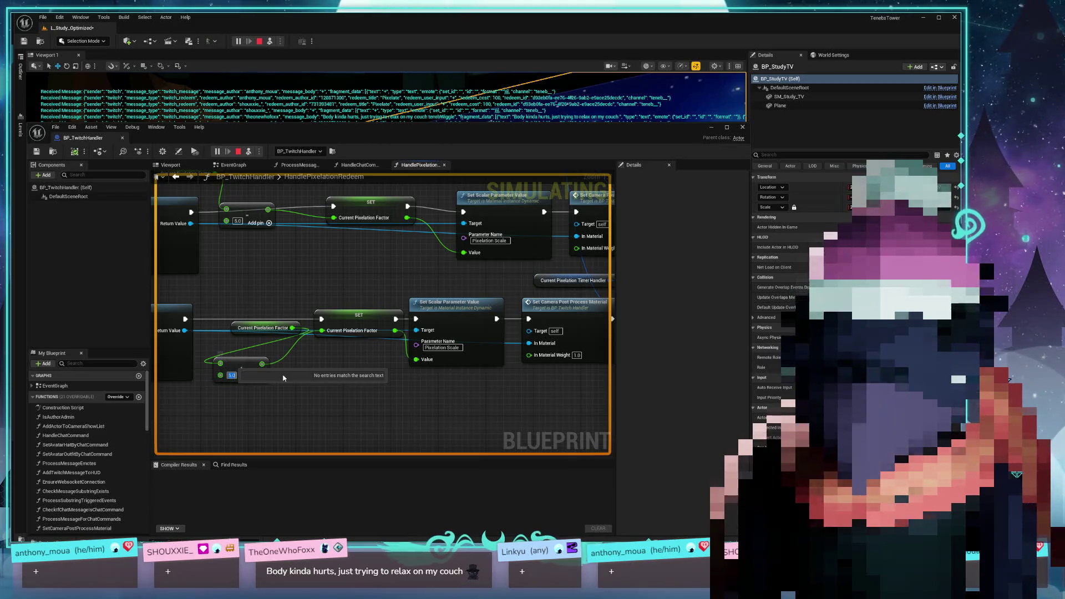
type("0")
left_click(237, 221)
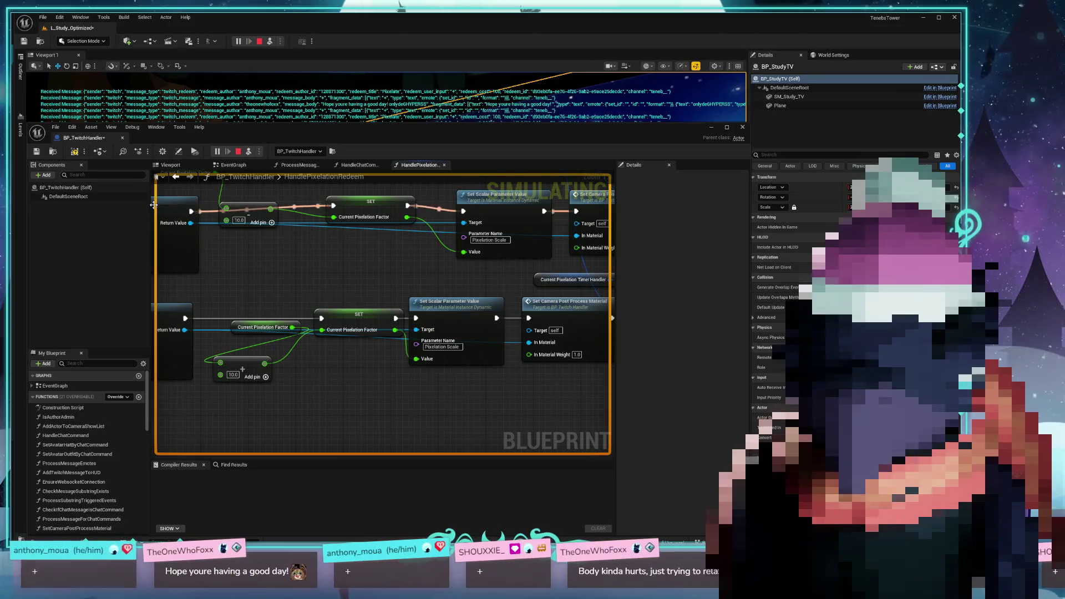
type("10")
key("Return")
left_click(78, 156)
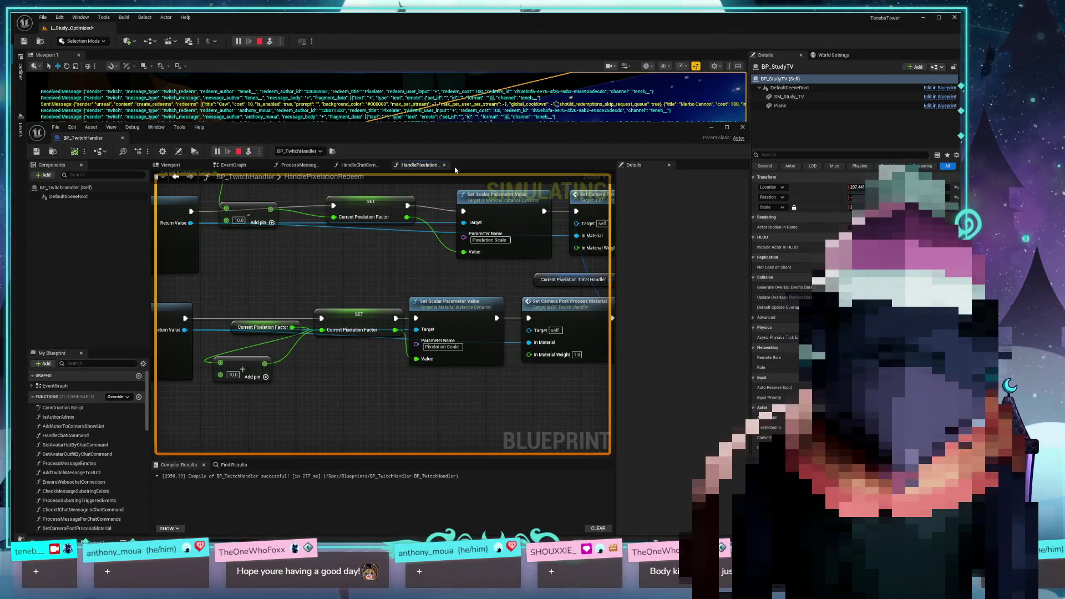
- Stop the running play session and dismiss the Accessed None error log
left_click_drag(462, 145, 515, 105)
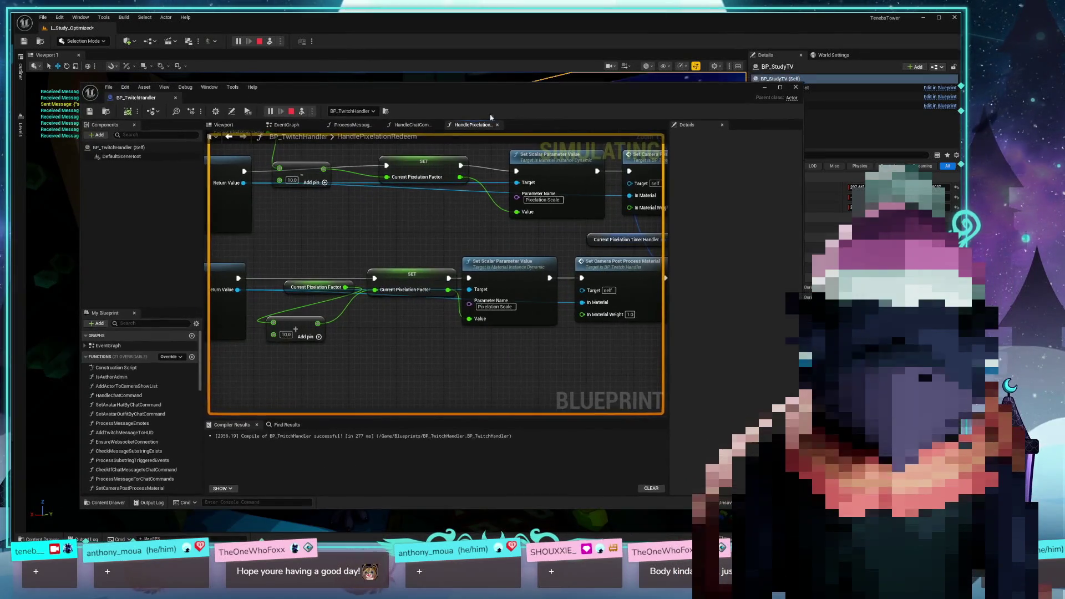
key("Escape")
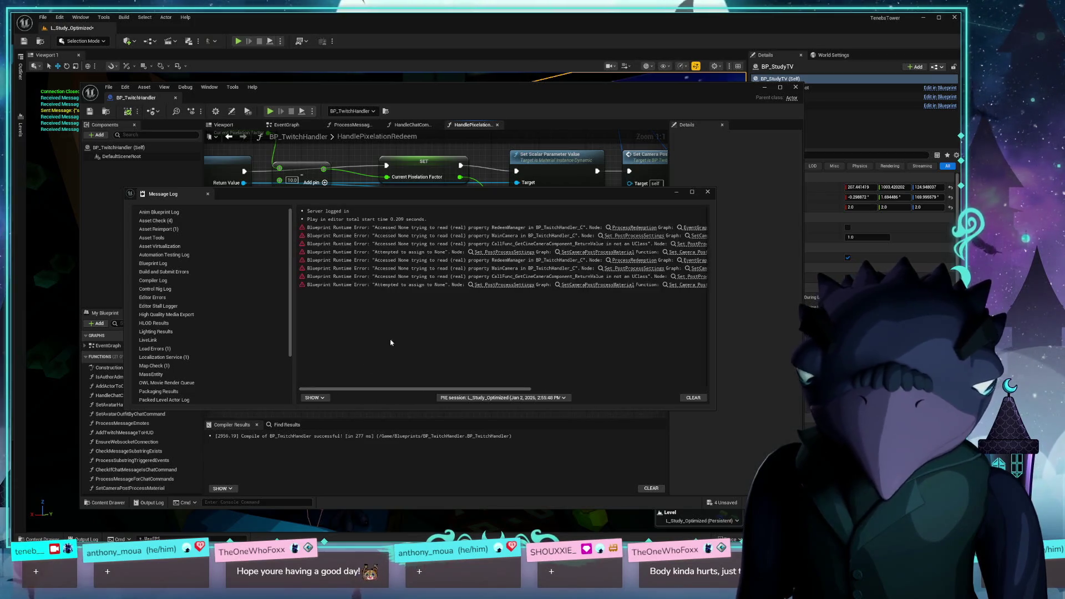
left_click(708, 193)
- Reposition the Current Pixelation Factor node, save BP_TwitchHandler, and close its editor
mouse_move(317, 313)
left_mouse_down()
mouse_move(378, 316)
mouse_move(301, 257)
left_mouse_up()
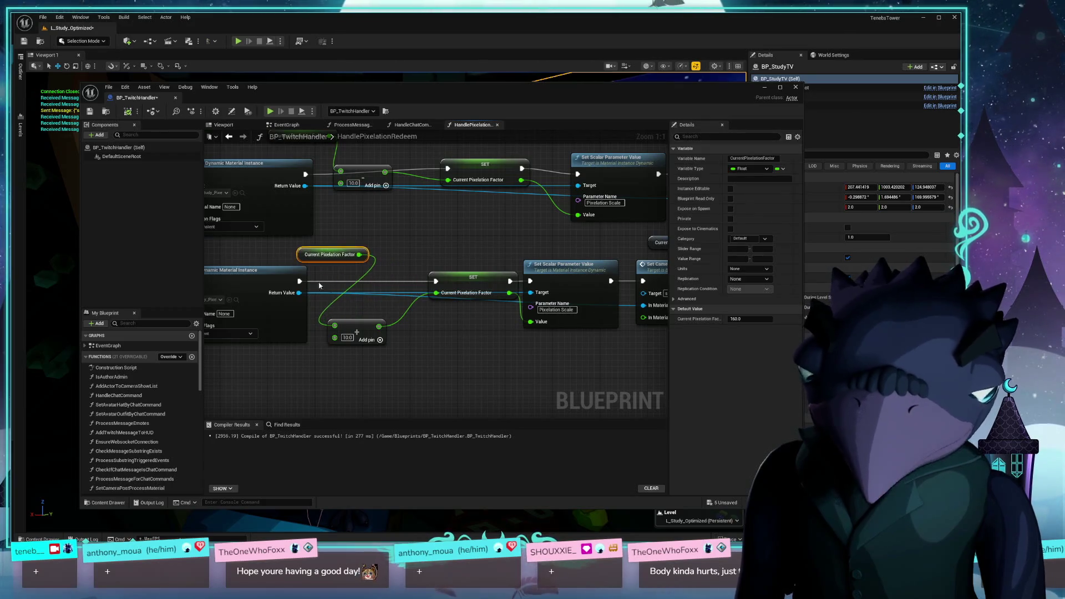
left_click_drag(355, 328, 369, 294)
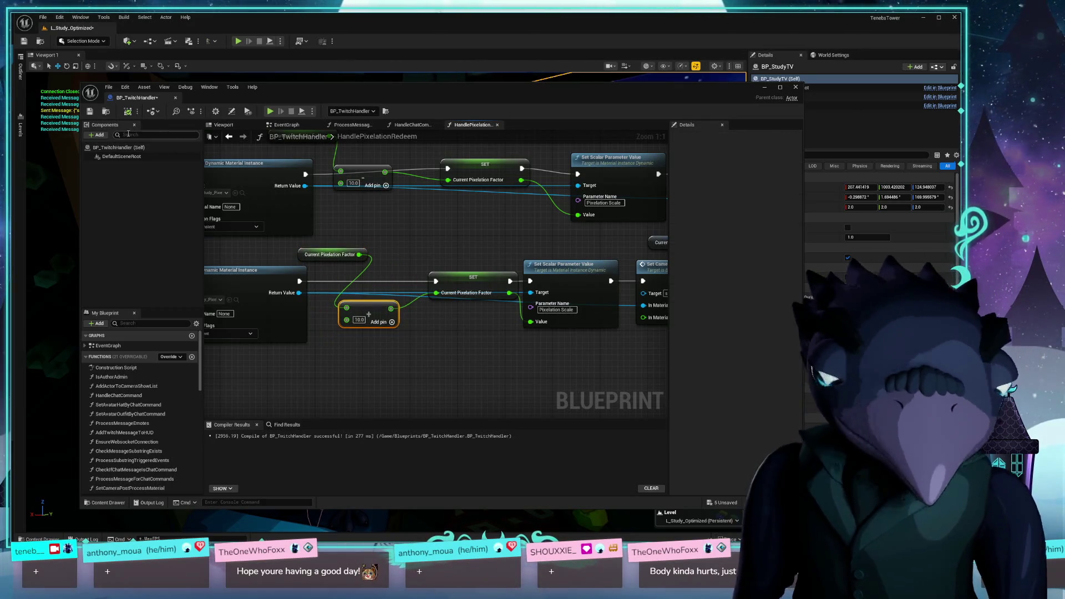
left_click(91, 112)
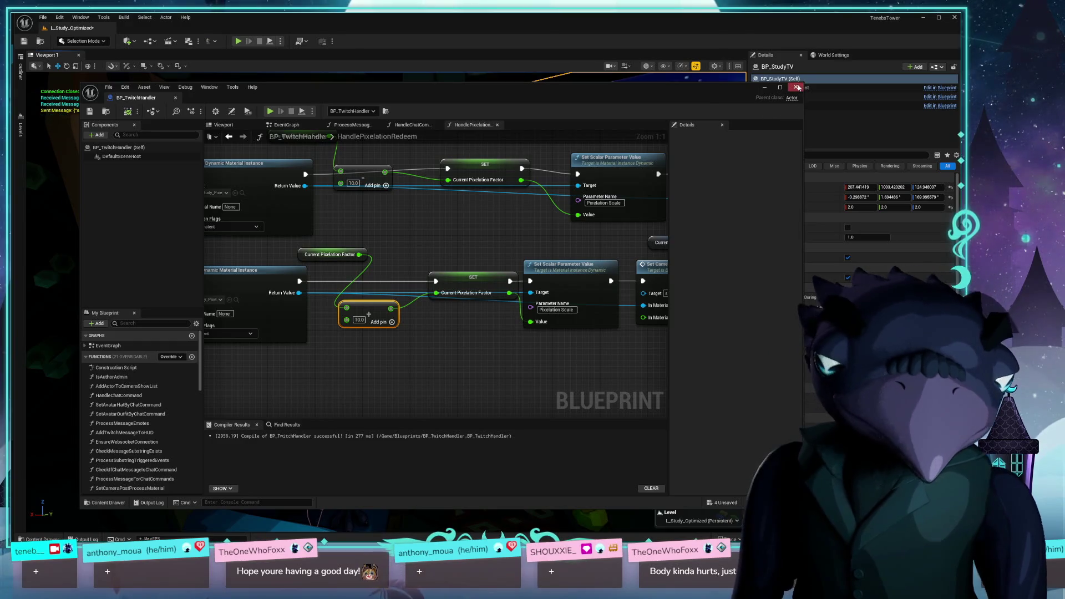
left_click(797, 87)
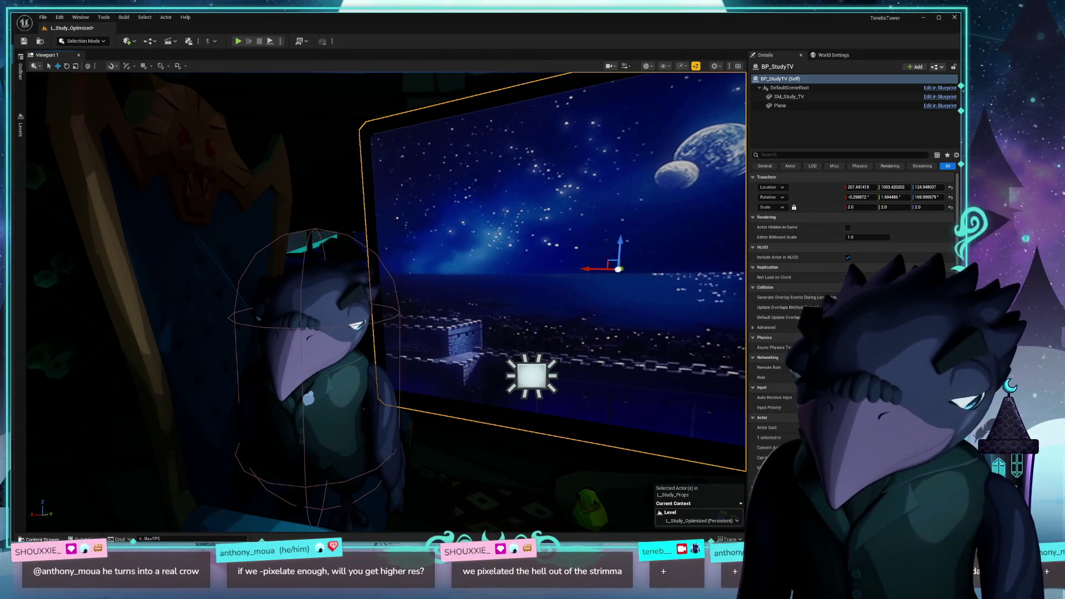
- Search Open Asset for 'pixela' and open the PP_Study_Pixelation material instance
key("ctrl+space")
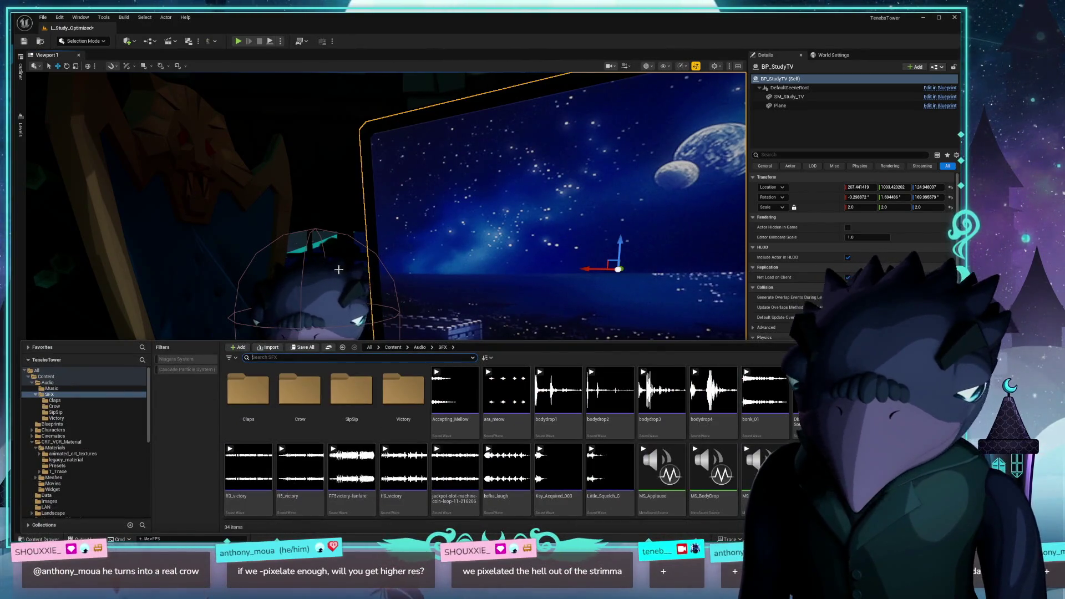
left_click(337, 271)
key("ctrl+p")
type("pixela")
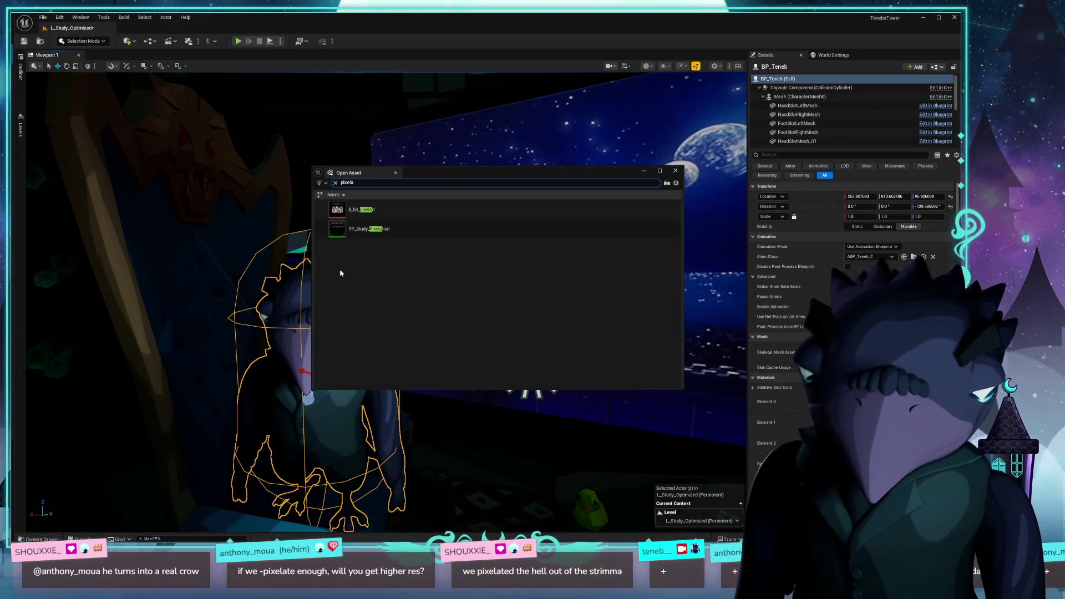
left_click(409, 230)
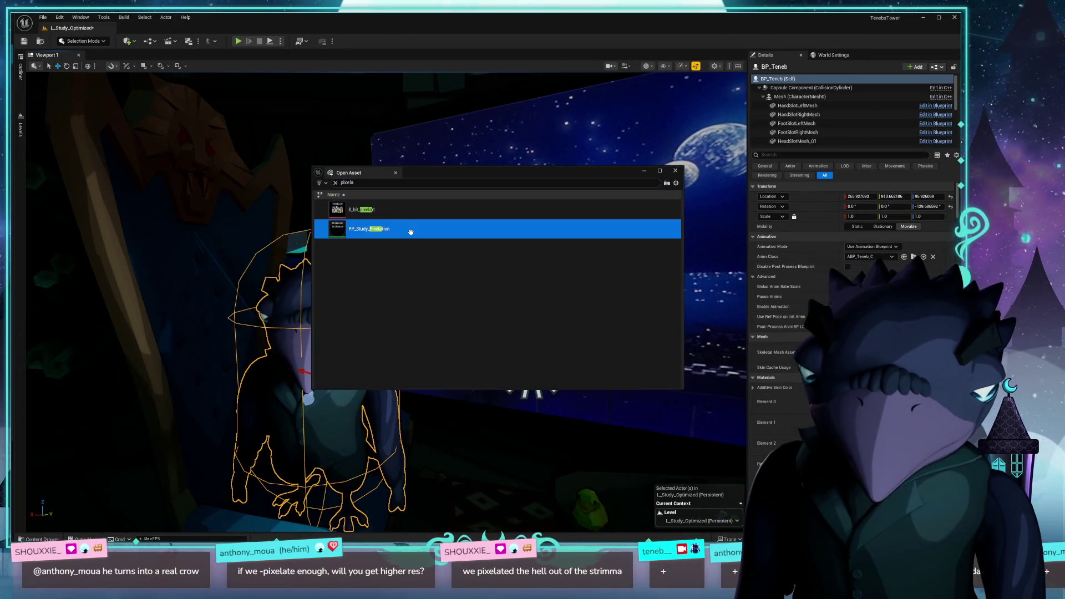
double_click(441, 231)
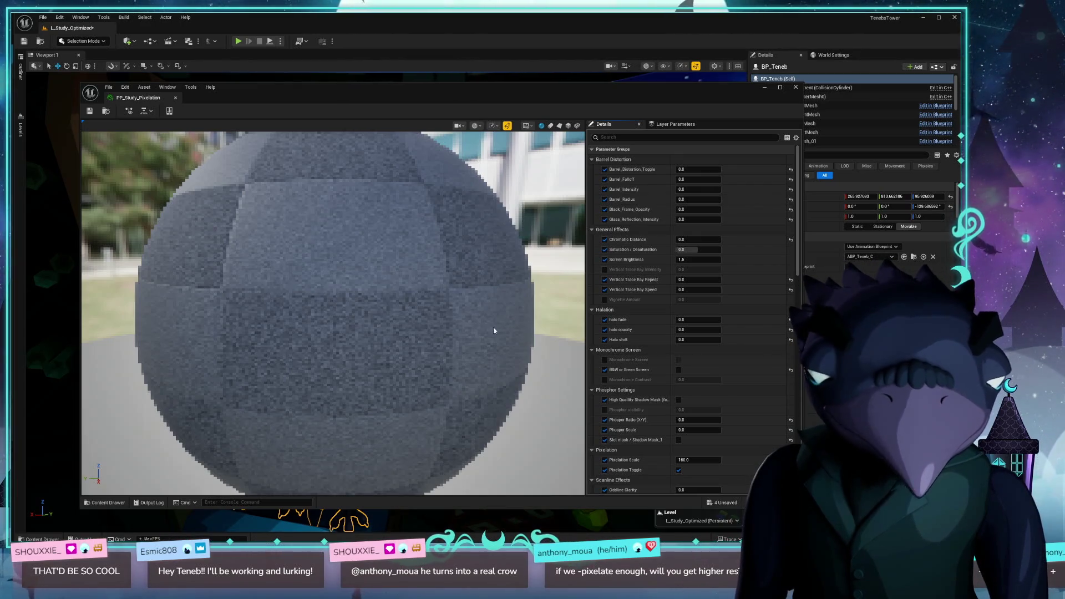
- Try Pixelation Scale values of 150, 140, 130 and 120
scroll(447, 326, "down", 3)
scroll(447, 328, "up", 3)
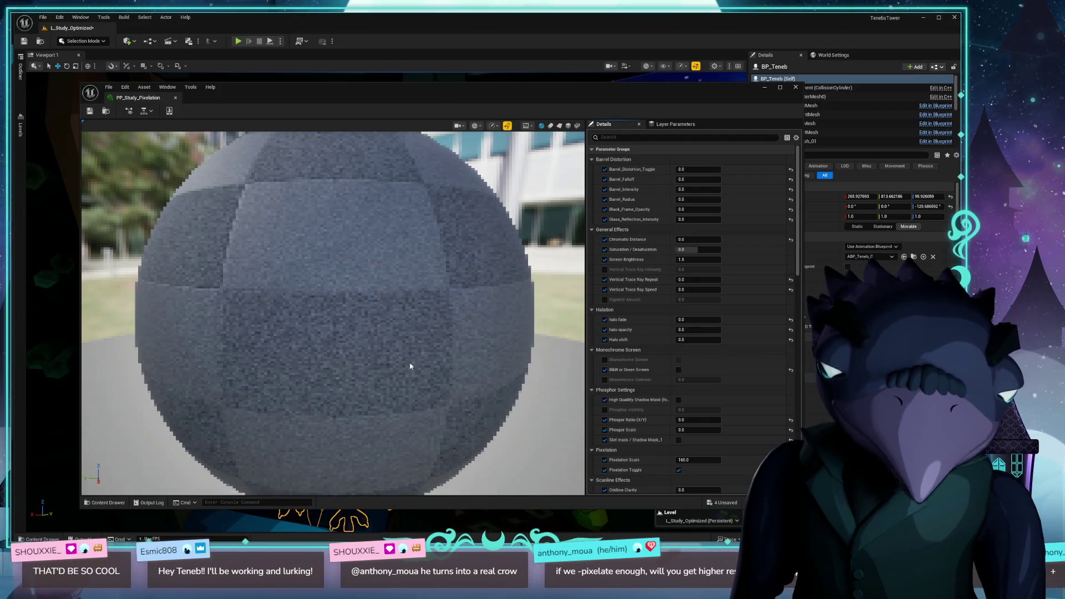
scroll(627, 383, "down", 3)
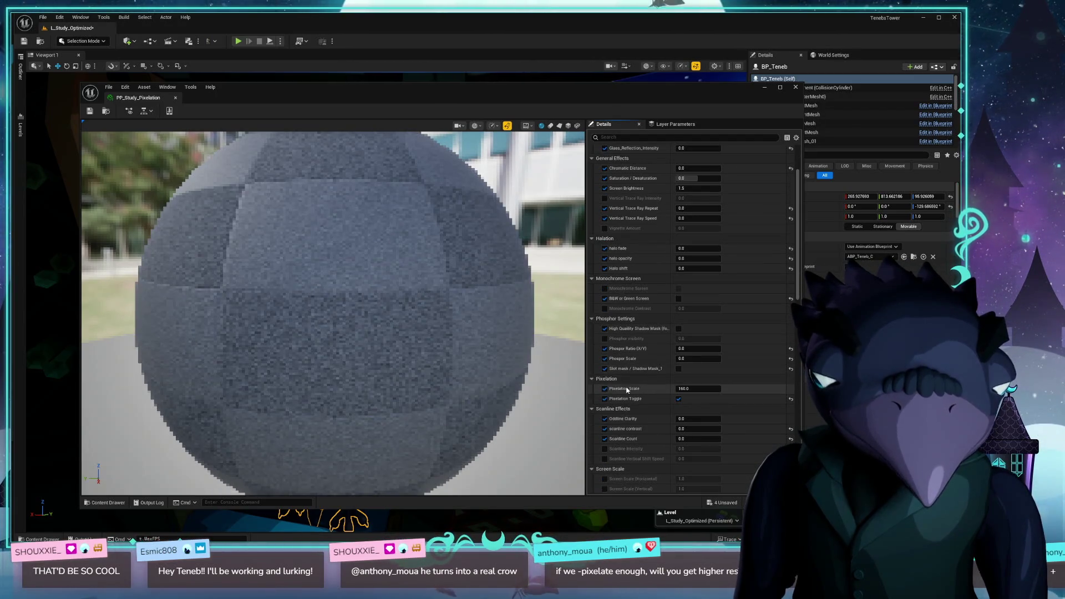
left_click(698, 389)
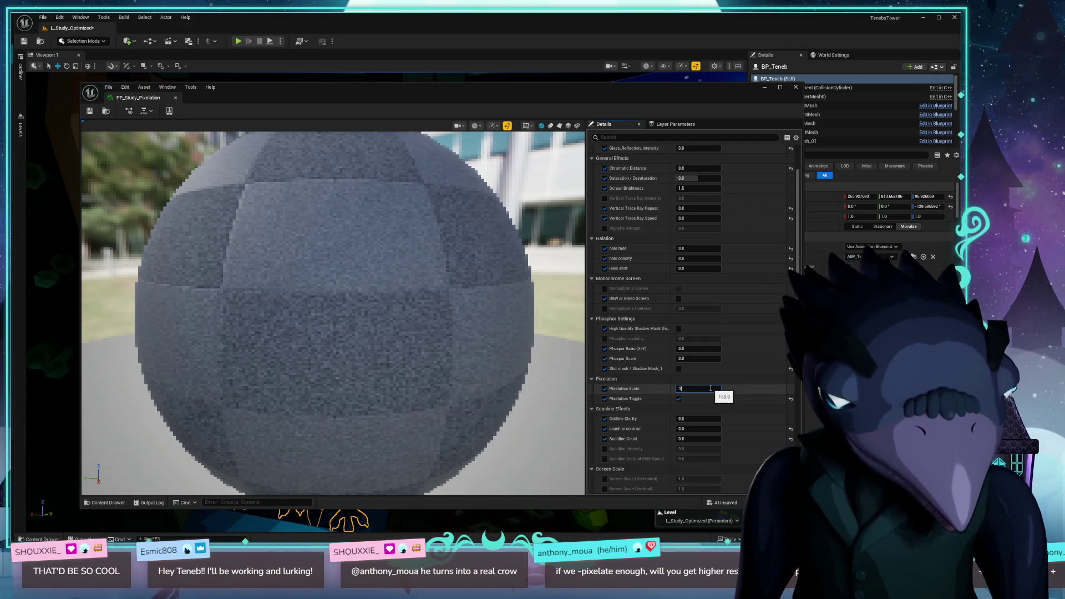
type("50")
key("Return")
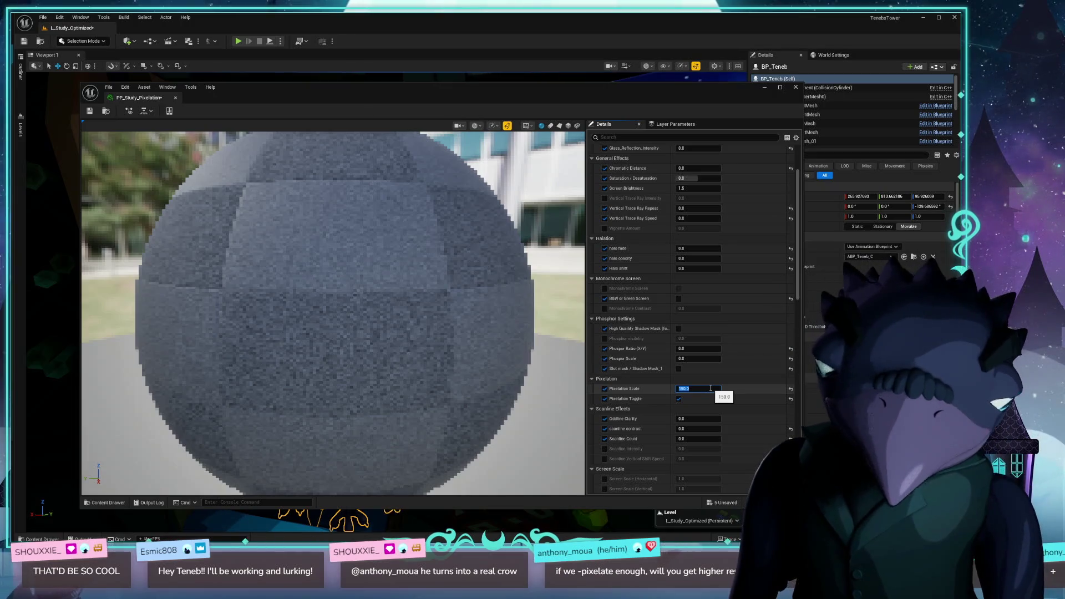
type("140")
key("Return")
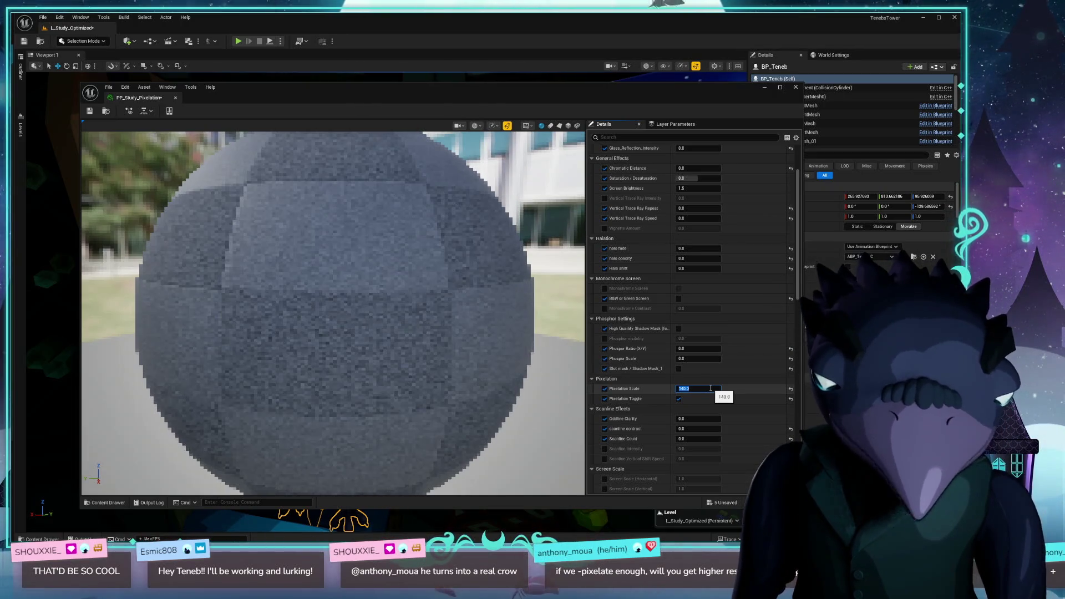
type("130")
key("Return")
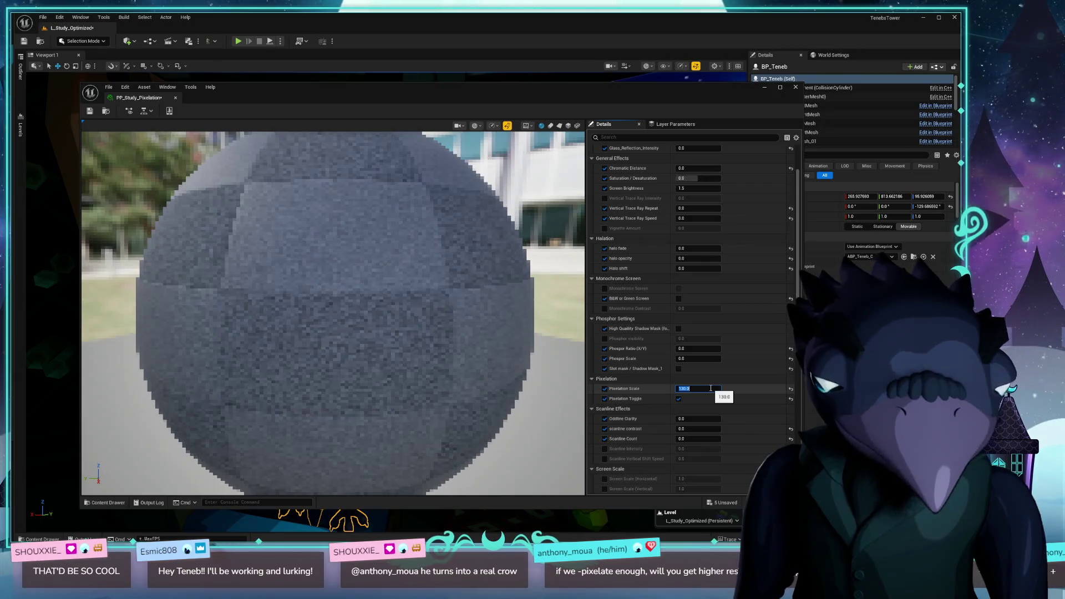
type("0")
key("Return")
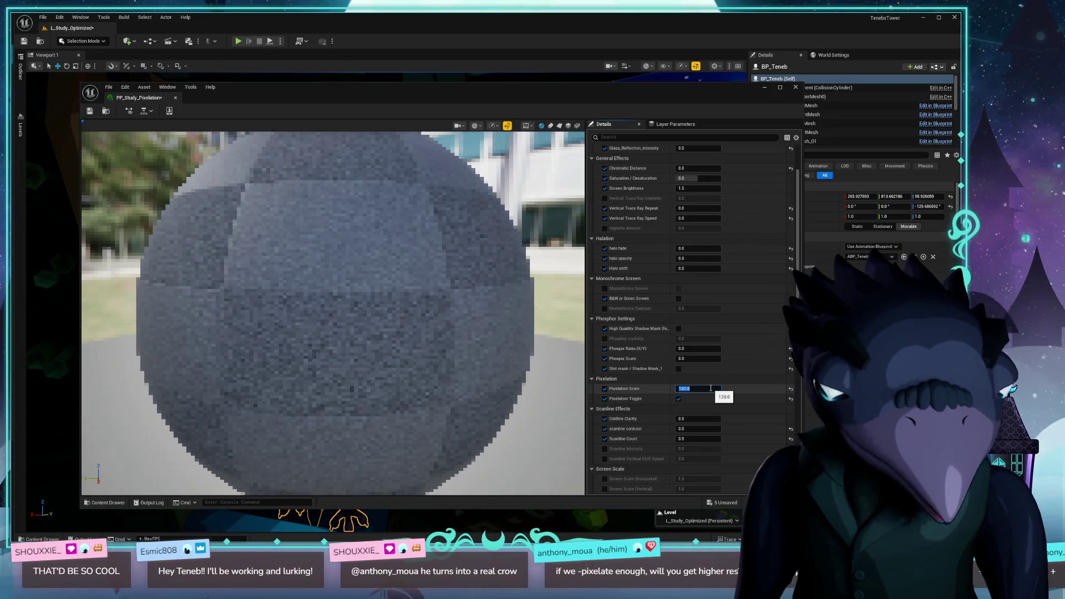
- Test Pixelation Scale at 0, 5 and 100000, return it to 160, and save
type("0")
key("Return")
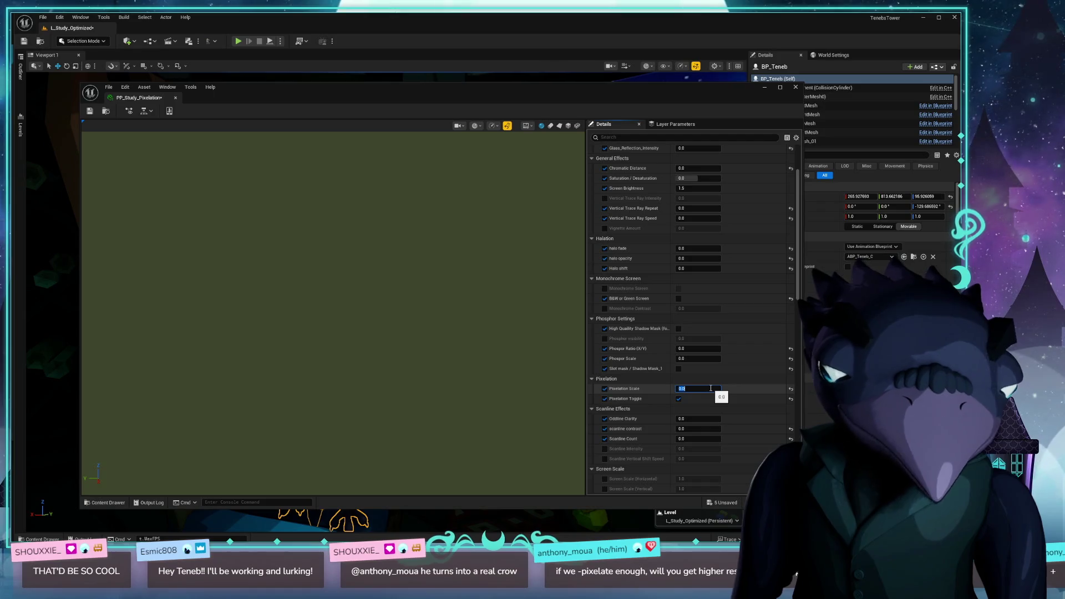
type("5")
key("Return")
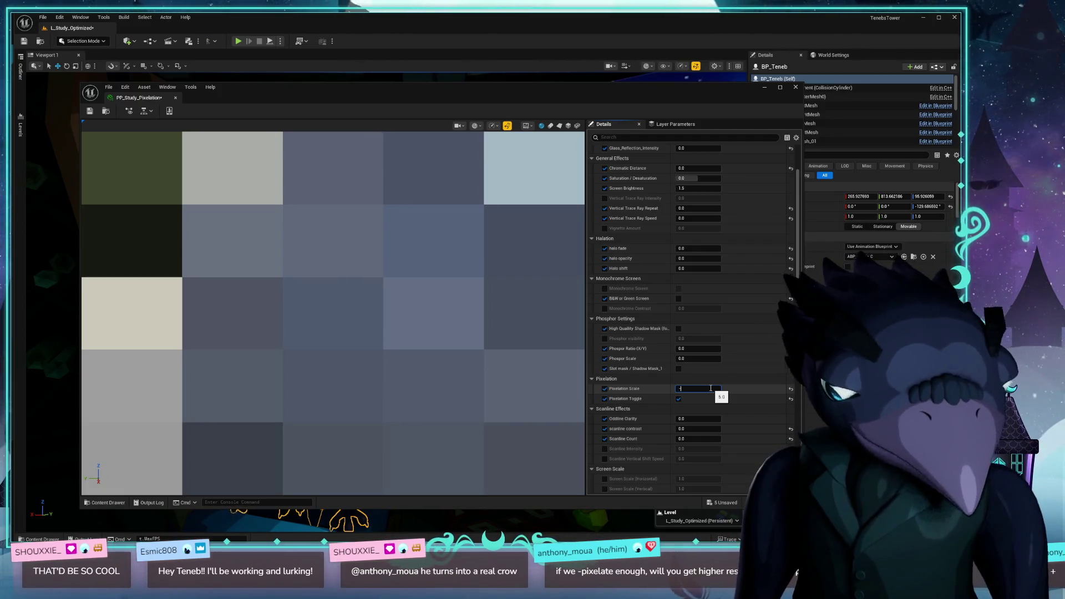
key("Return")
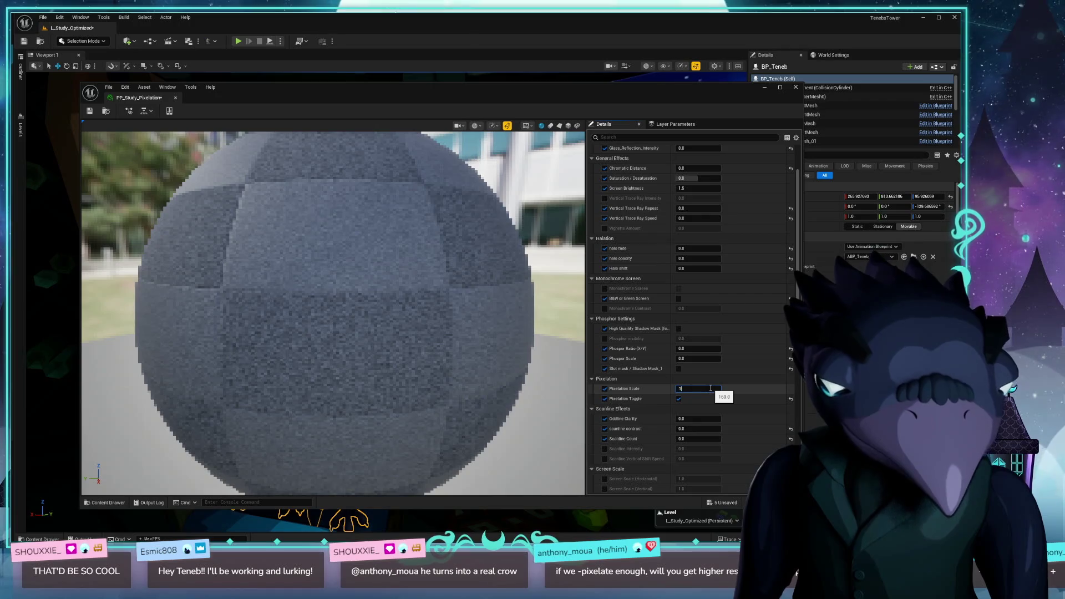
type("0000")
key("Return")
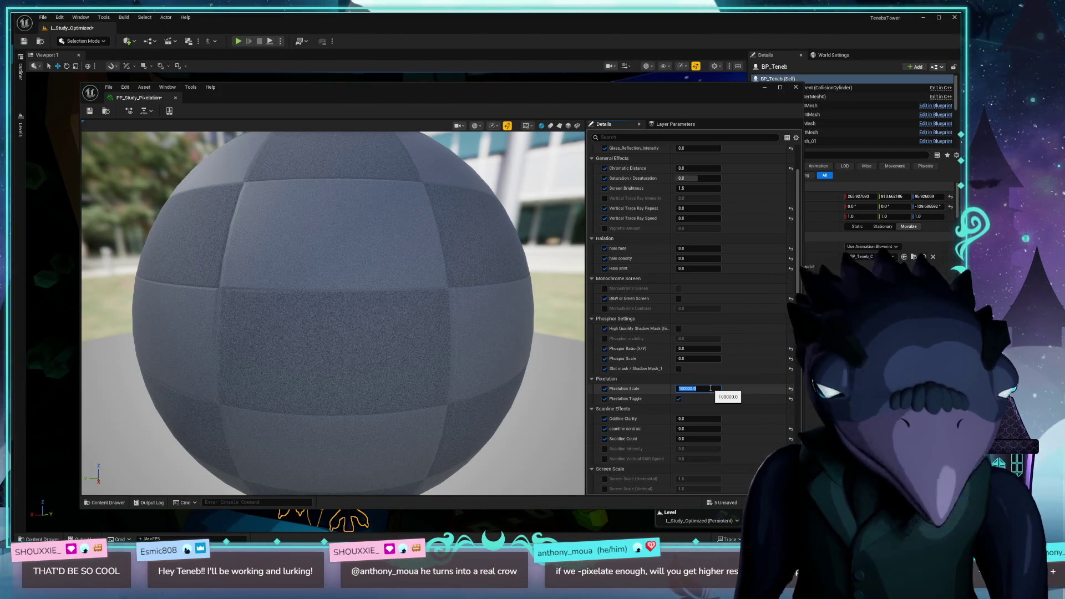
type("160")
key("Return")
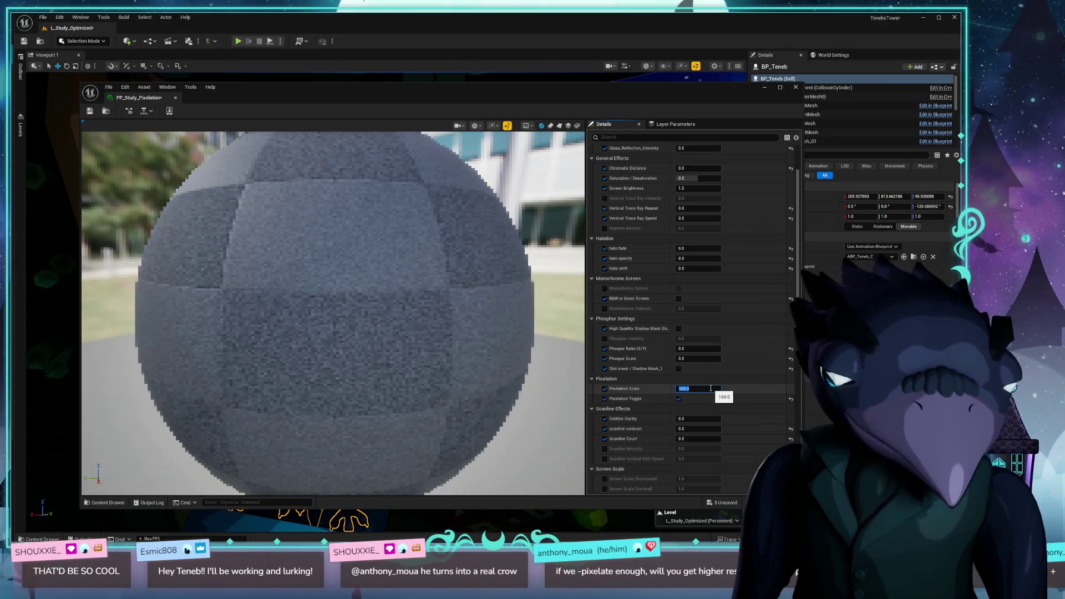
left_click(89, 111)
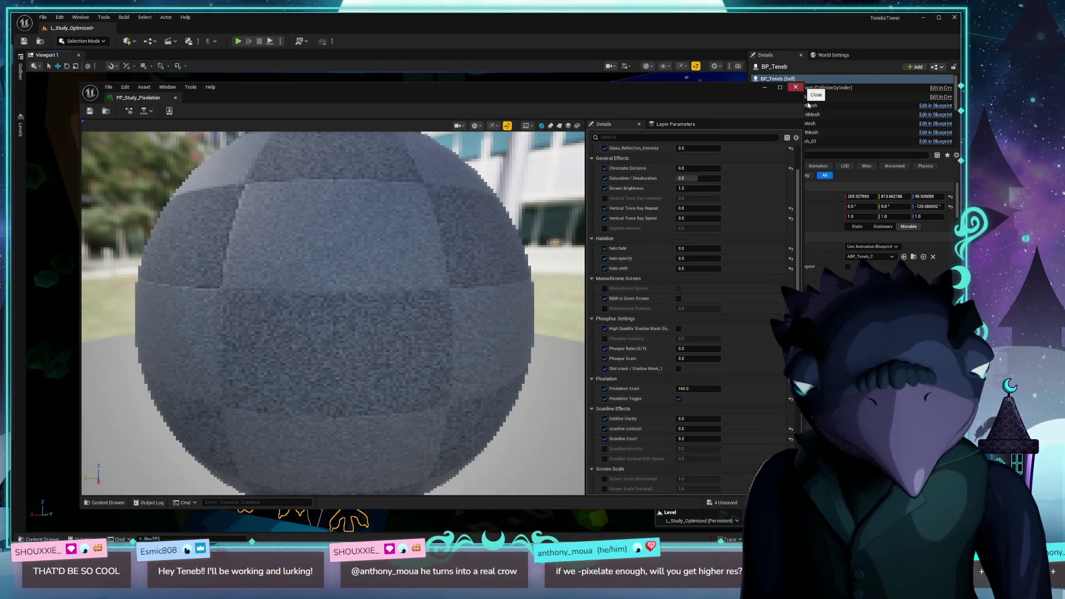
- Close the pixelation material editor, run the level, and switch to the TenebsTower Directory Opus window
left_click(796, 87)
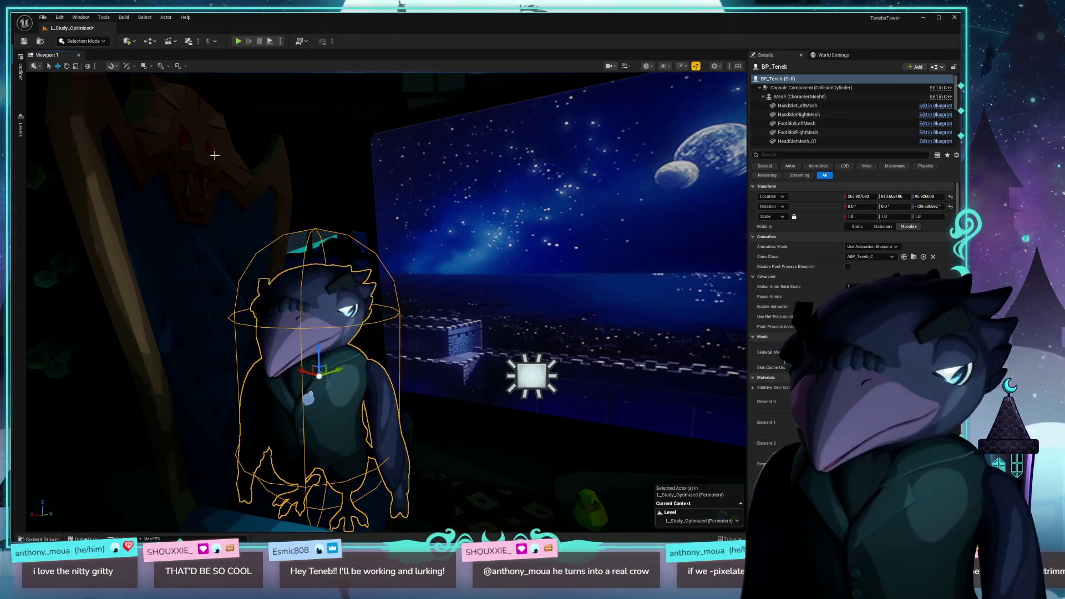
left_click(268, 168)
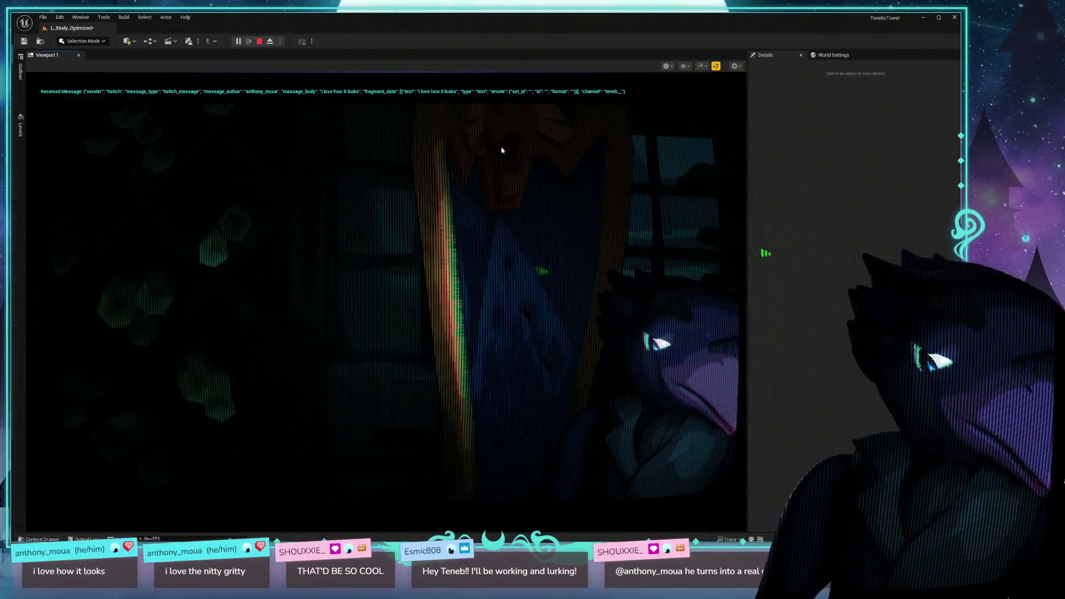
key("alt+Tab")
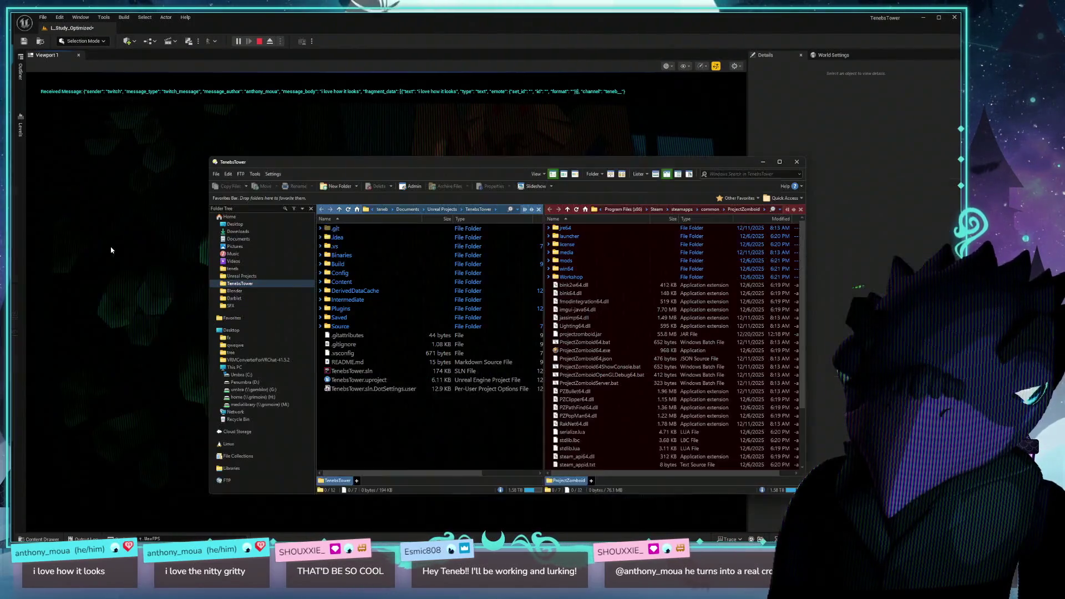
left_click(146, 239)
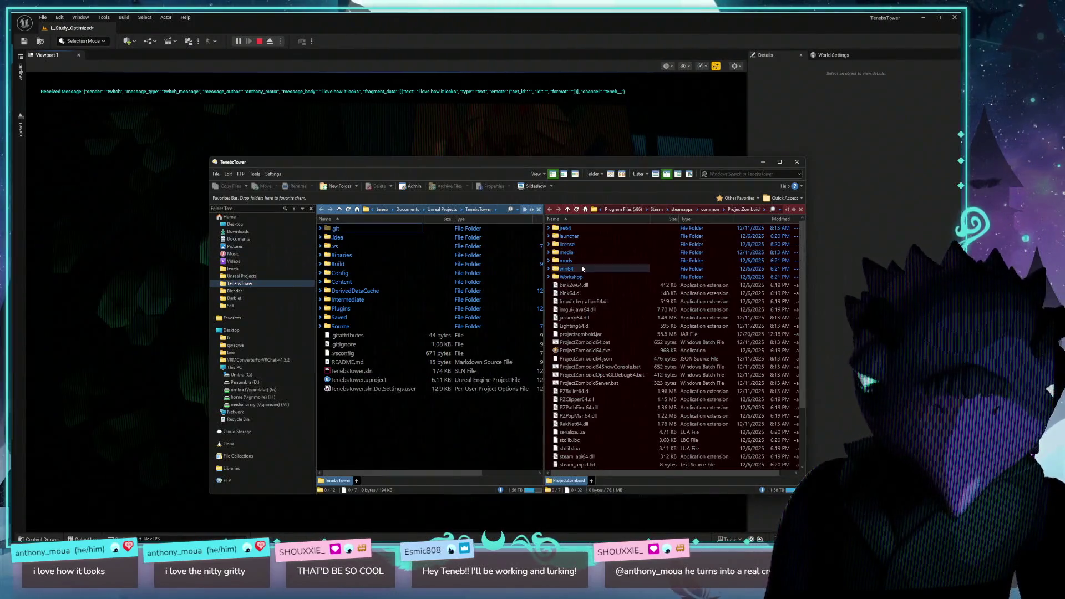
- Show the Downloads\ff6_pr_mods folder in the left pane
mouse_move(595, 165)
left_mouse_down()
mouse_move(488, 158)
mouse_move(474, 139)
mouse_move(485, 133)
left_mouse_up()
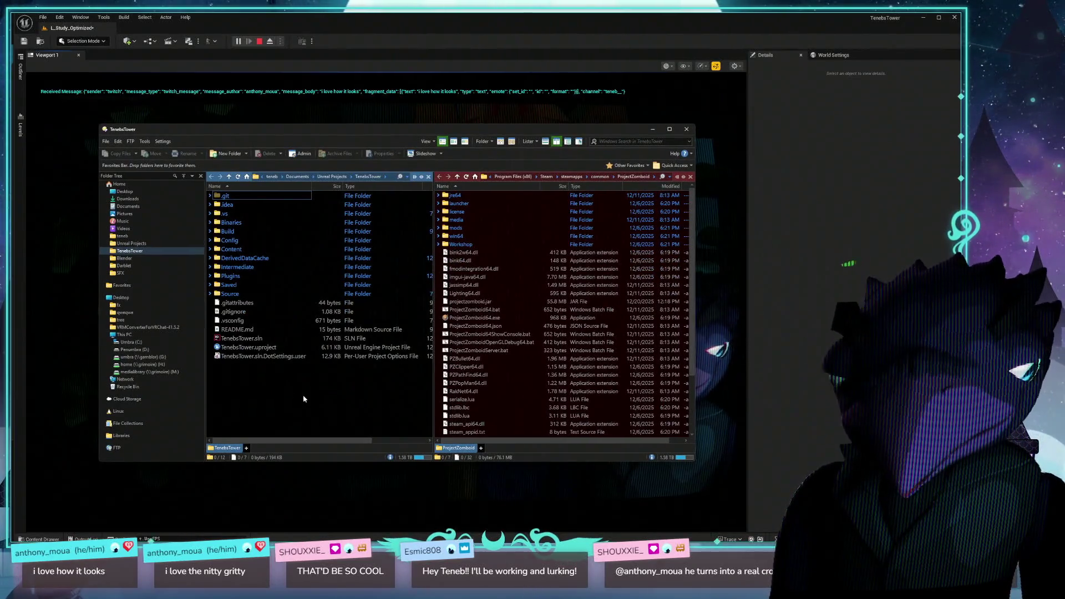
left_click(127, 199)
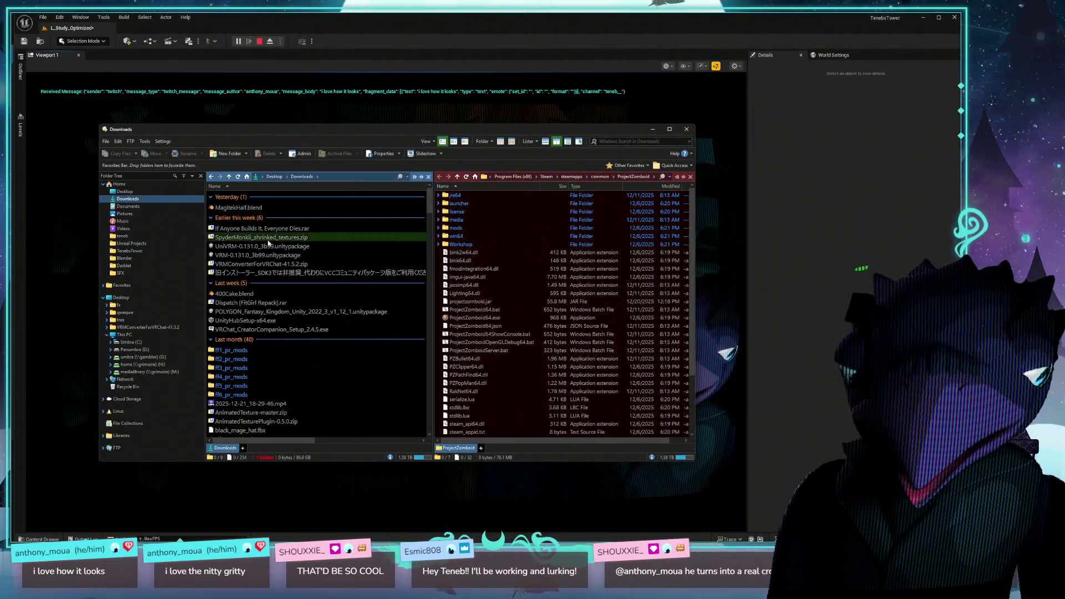
double_click(230, 395)
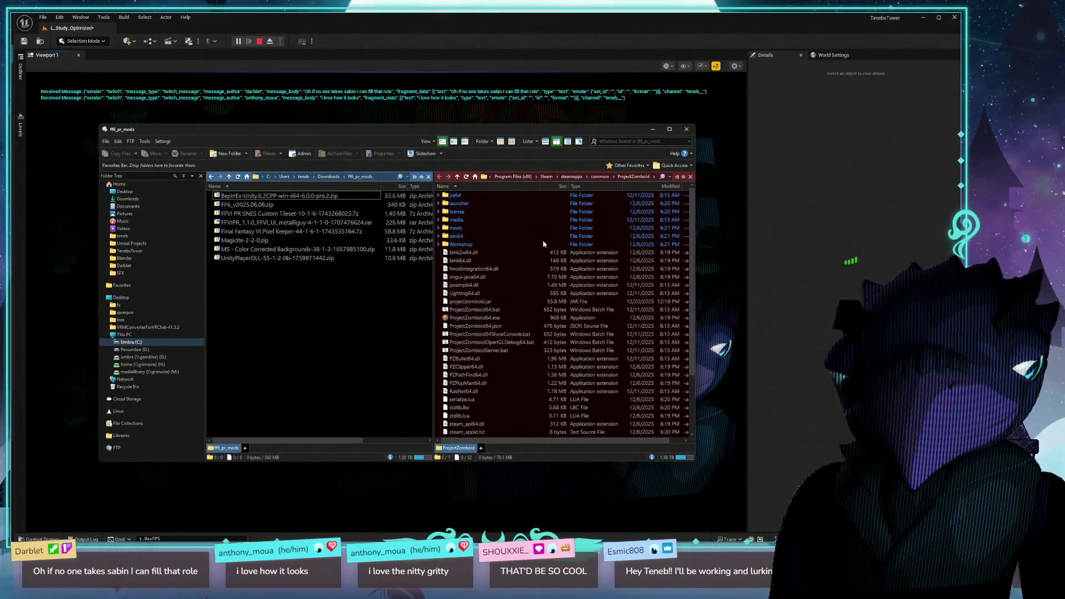
- Go to C:\Program Files (x86)\Steam\steamapps\common\FINAL FANTASY VI PR in the right pane
left_click(522, 244)
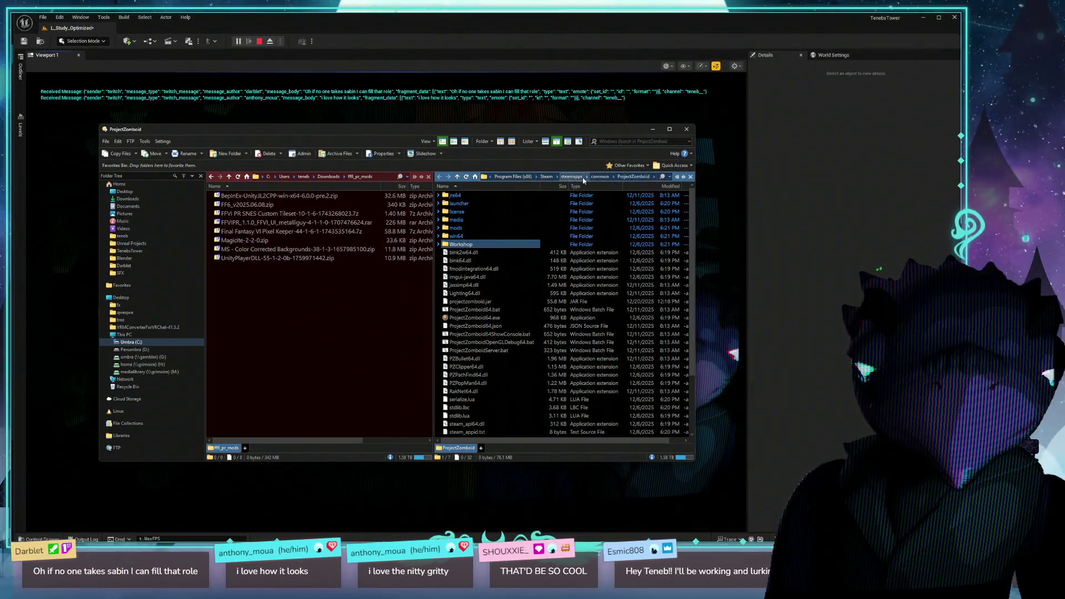
left_click(484, 181)
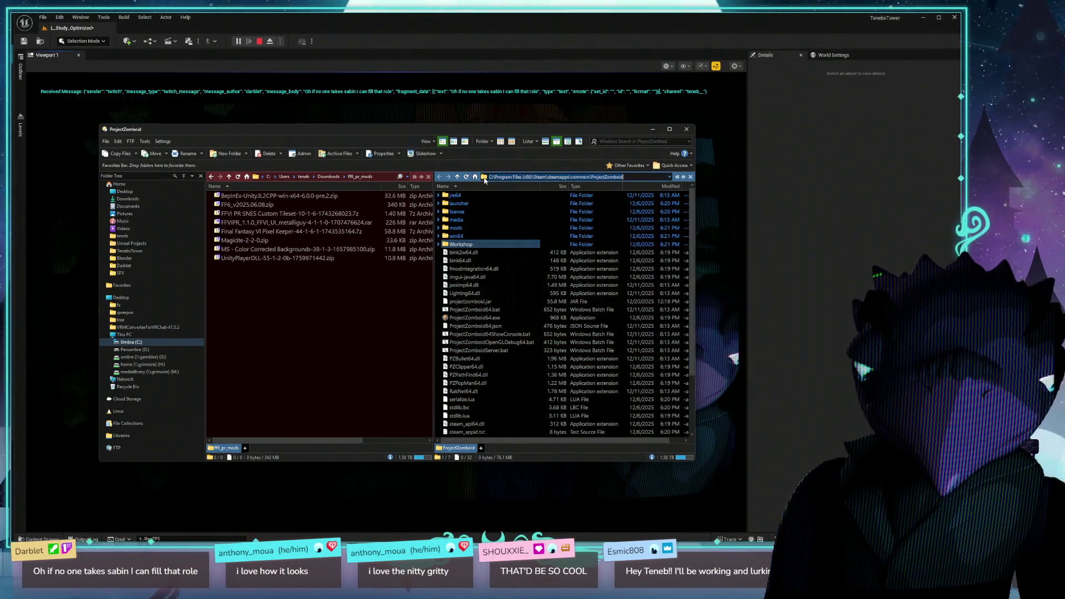
type("C:\\")
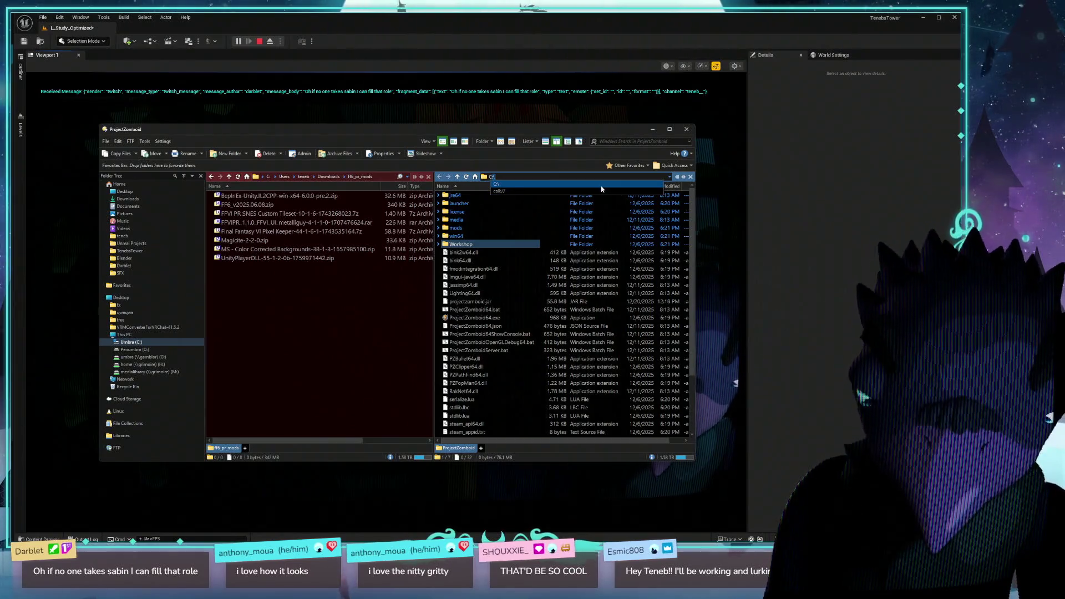
type("Program Files")
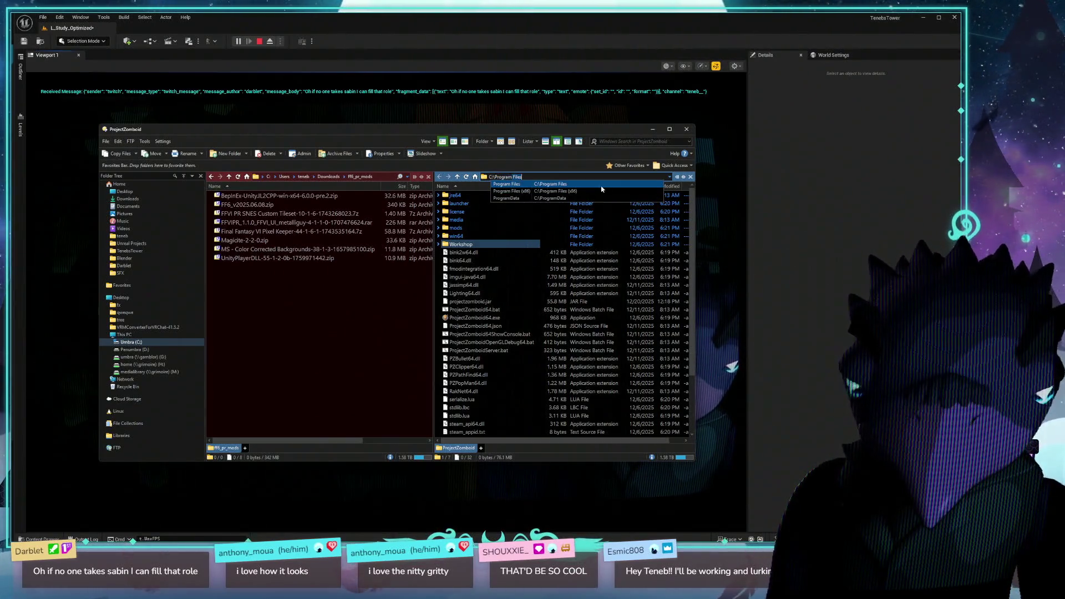
left_click(602, 191)
type("\\Steam\\steamapps\\common")
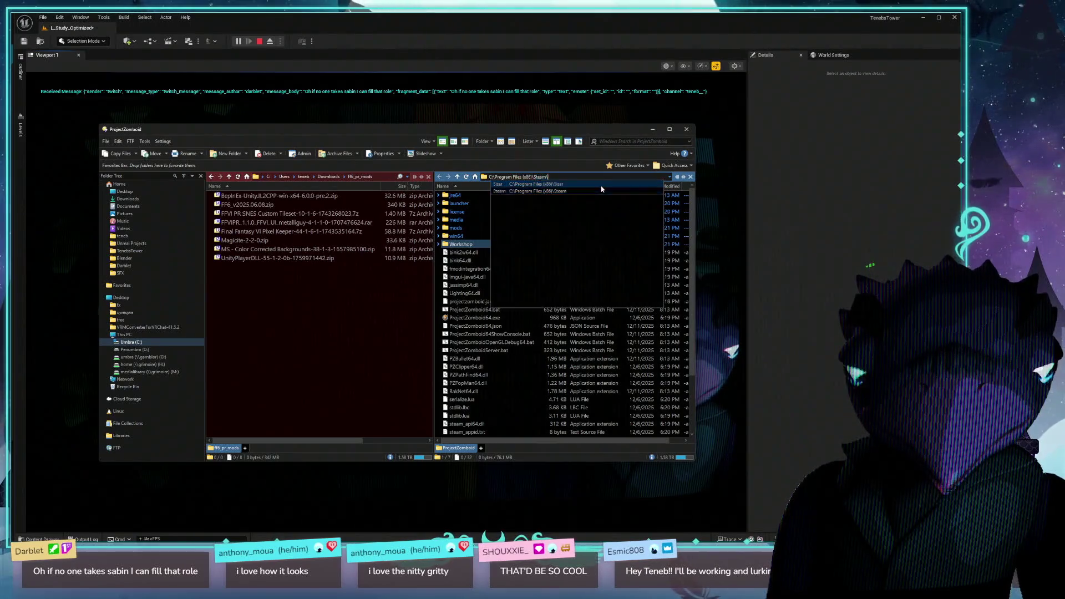
type("\\")
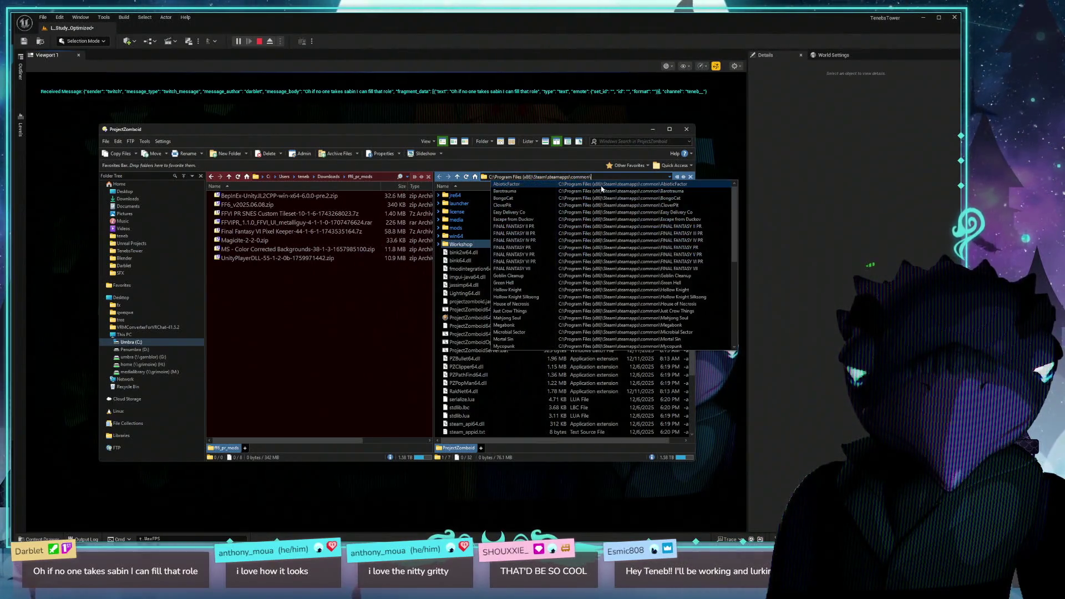
key("Down")
key("Down")
key("Down")
key("Down")
key("Down")
key("Down")
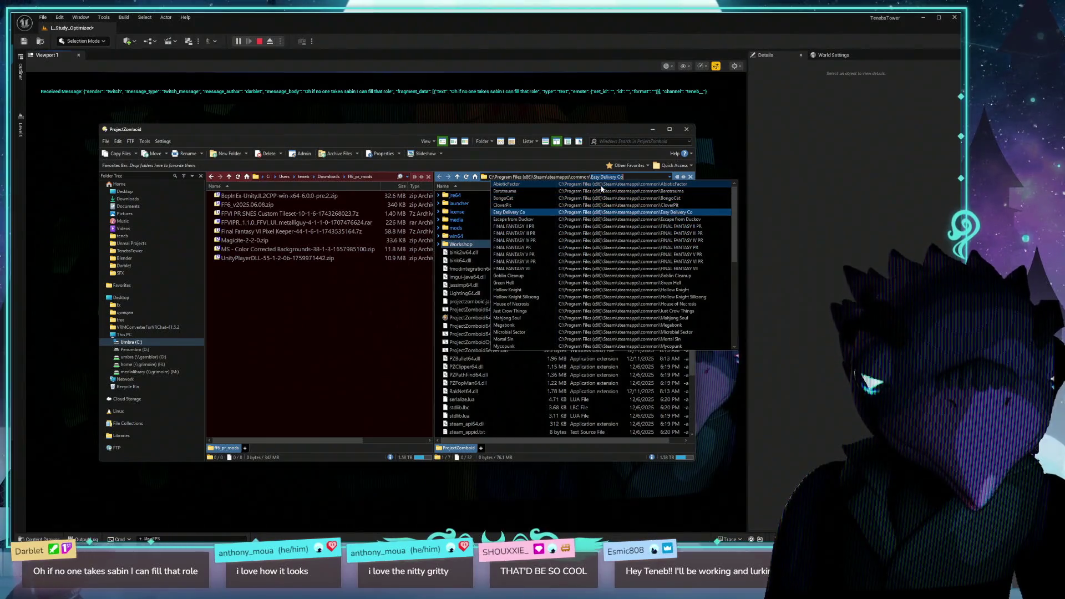
key("Return")
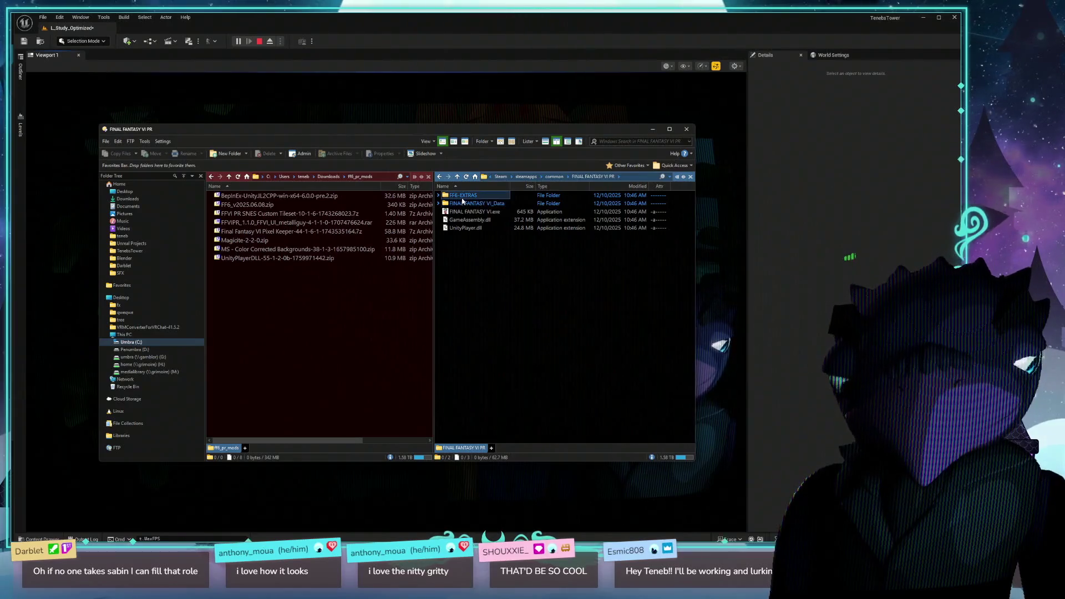
- Copy UnityPlayer.dll from the UnityPlayerDLL zip into the game folder, replacing the original
mouse_move(464, 208)
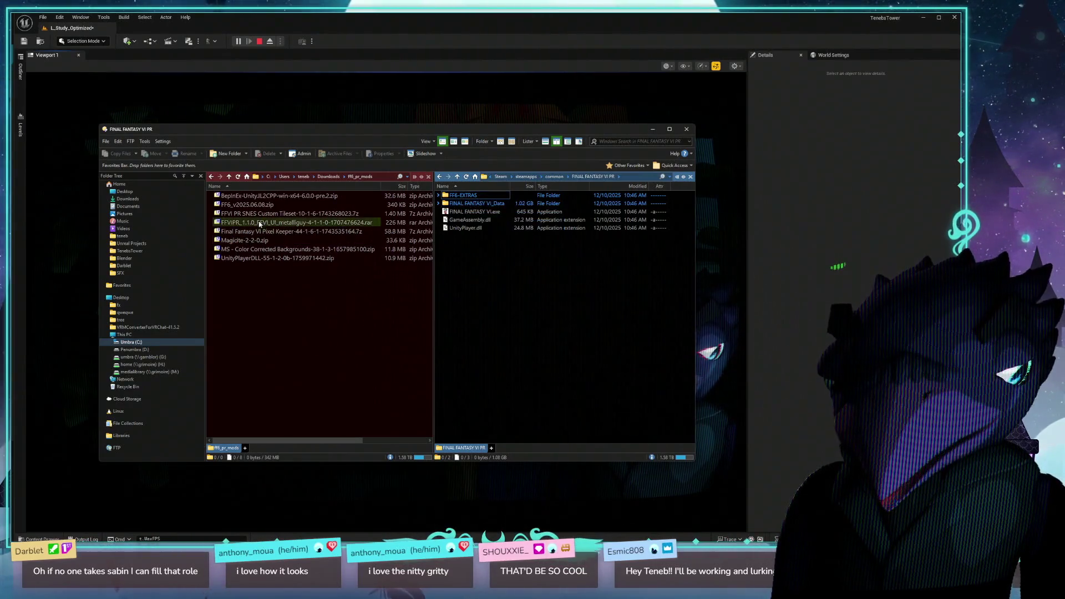
double_click(244, 258)
left_click(239, 196)
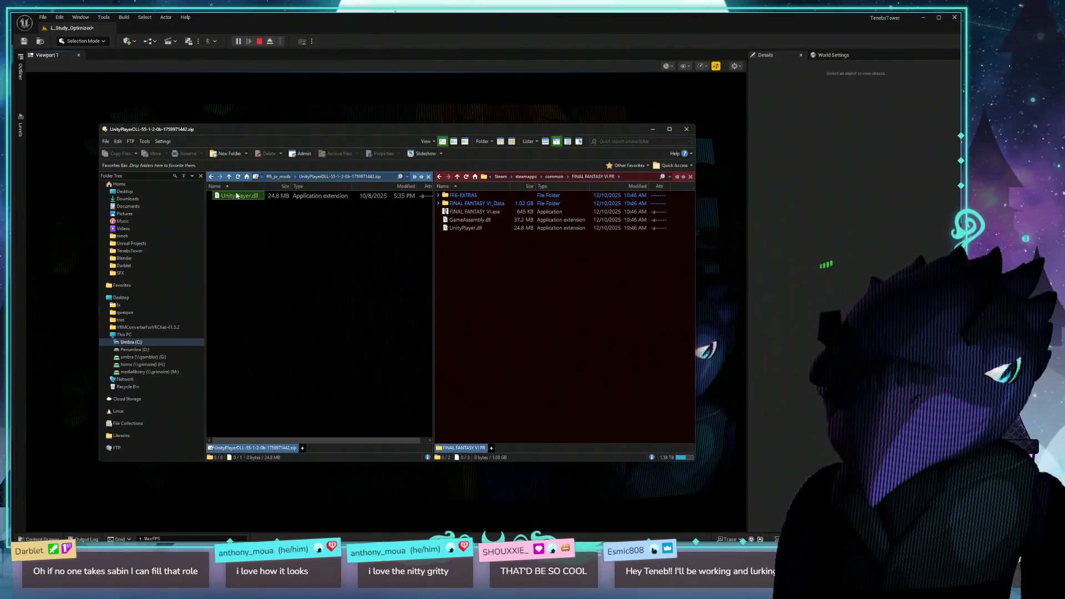
key("F5")
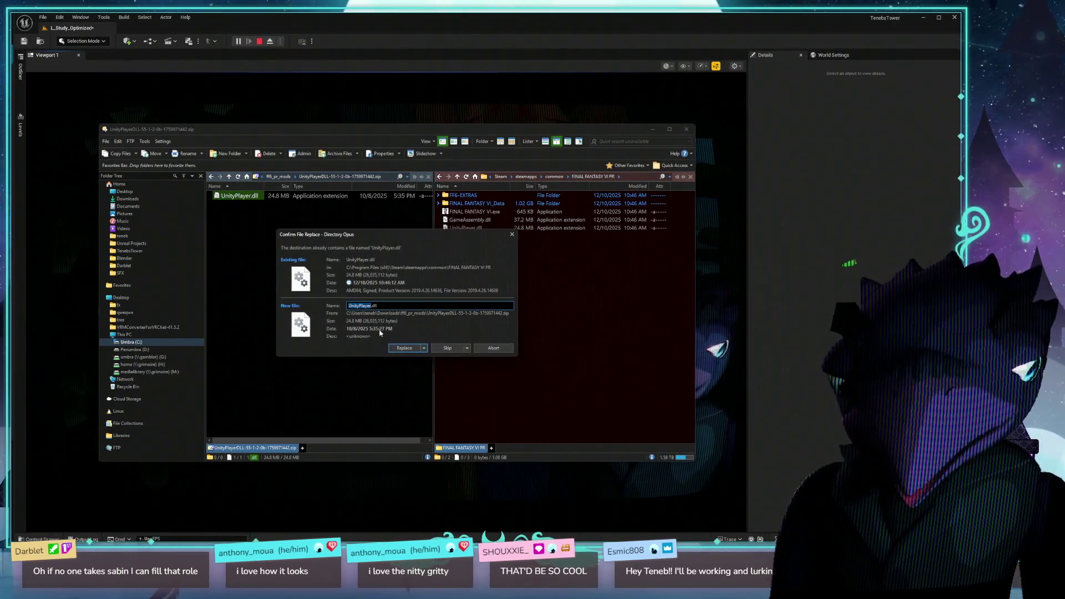
left_click(407, 349)
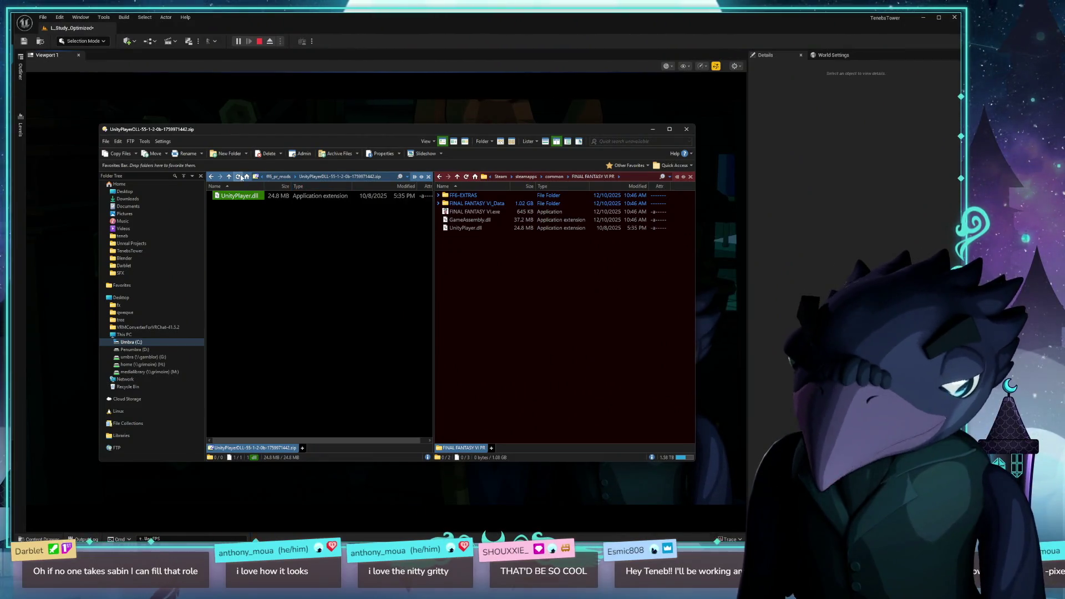
double_click(314, 220)
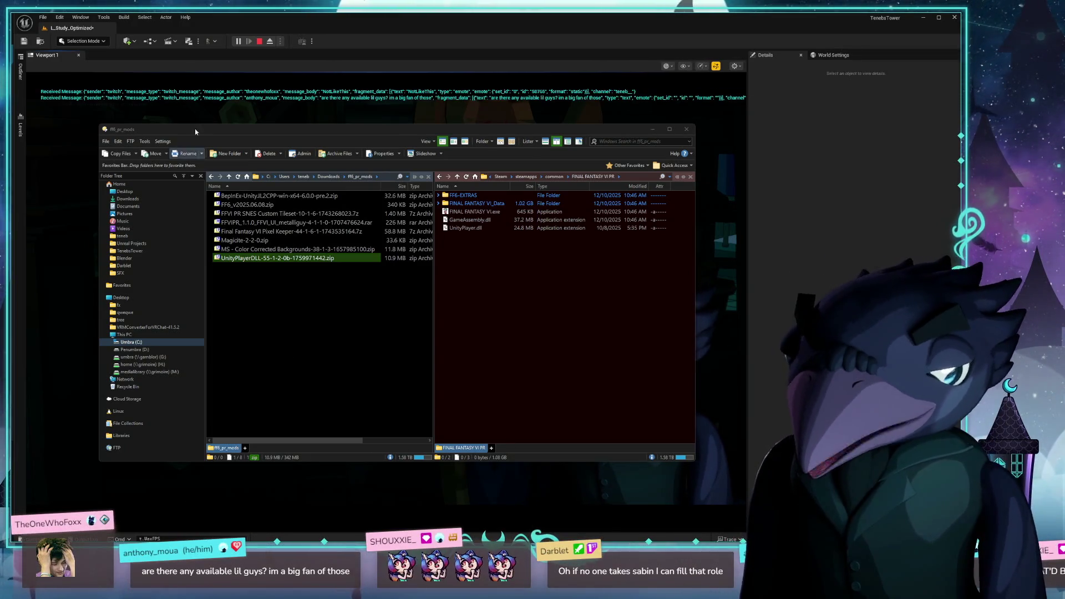
- Nudge the Directory Opus lister slightly to the left
left_click_drag(196, 132, 187, 133)
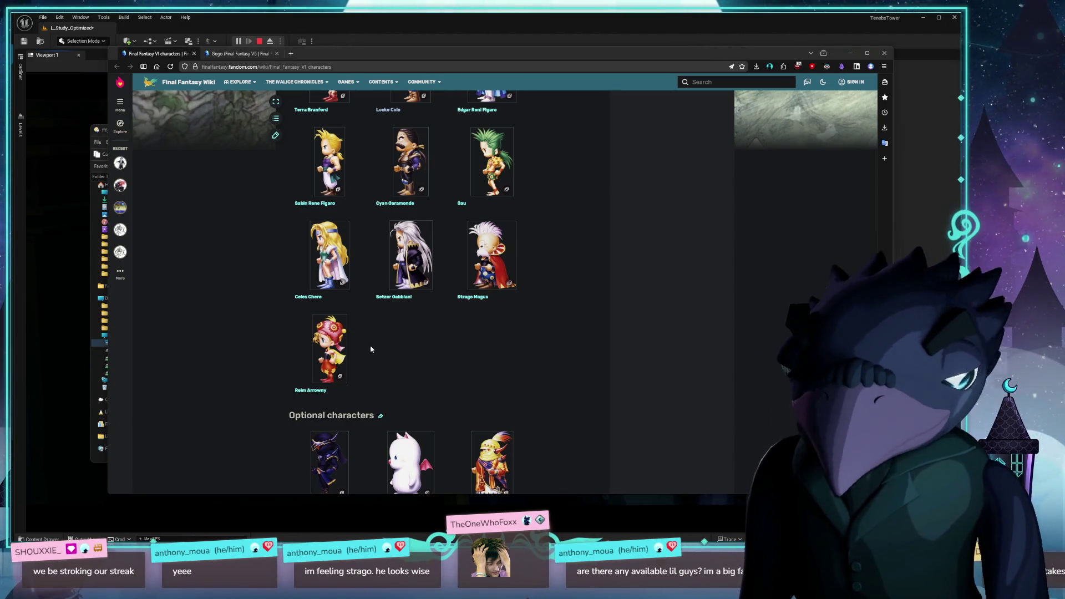
- Review the Player characters roster from Terra Branford to Relm Arrowny, then hide the wiki browser
scroll(454, 362, "up", 2)
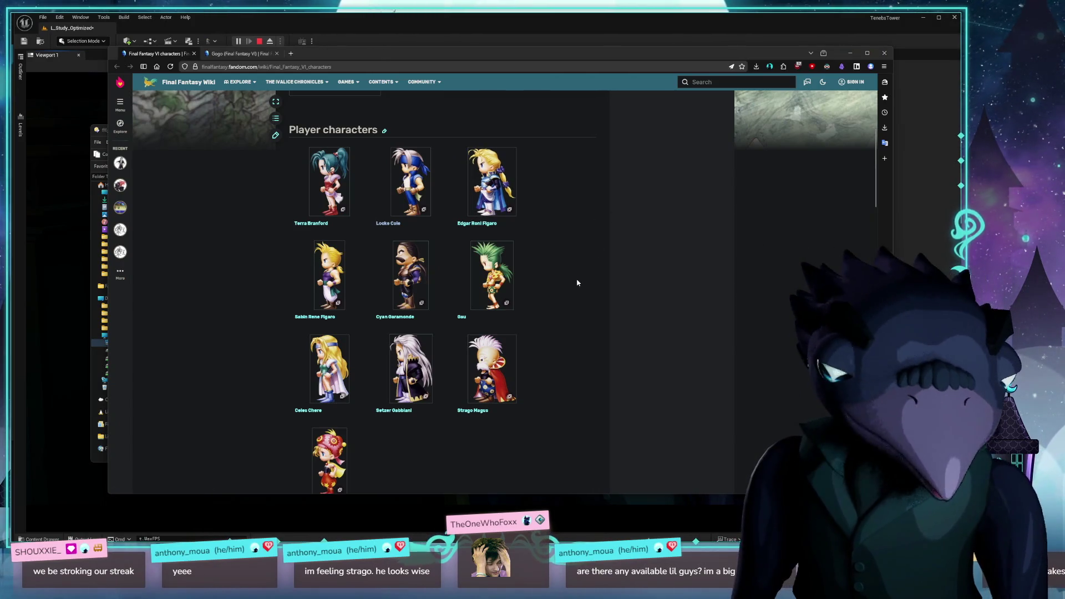
scroll(602, 264, "down", 2)
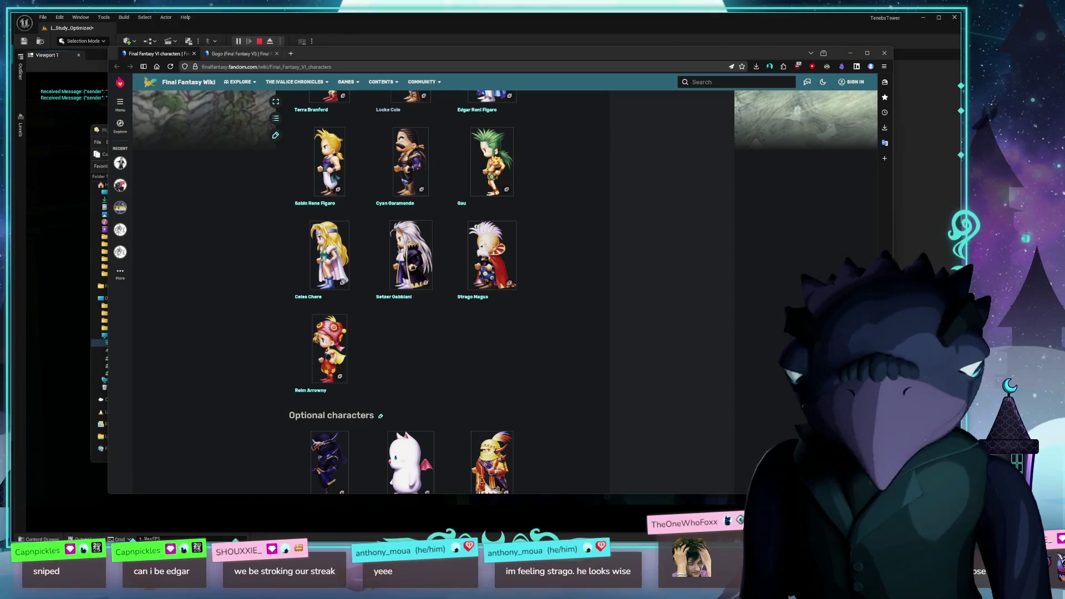
scroll(554, 354, "up", 3)
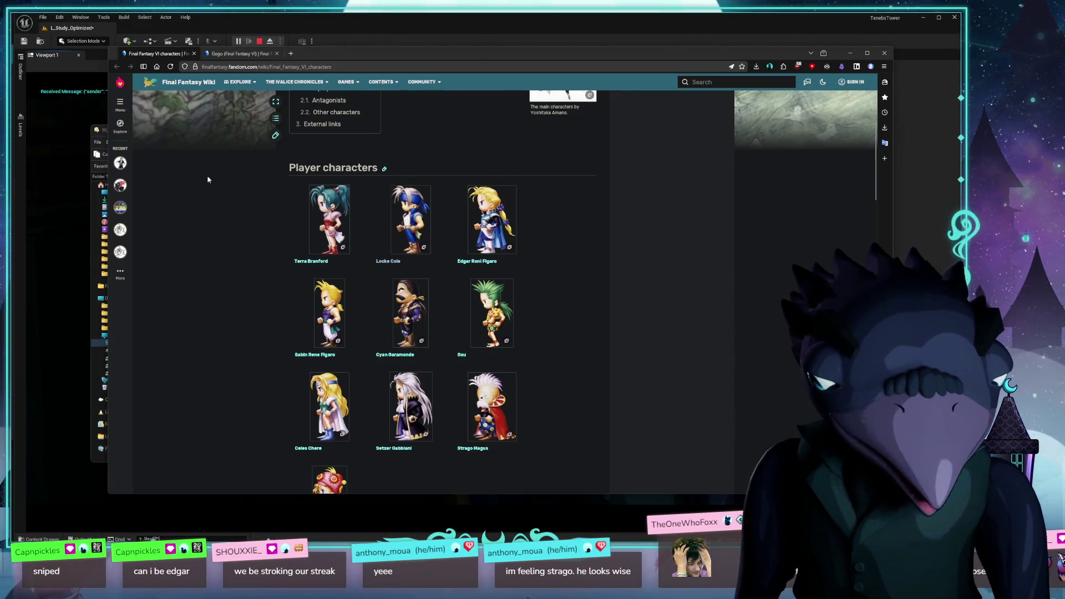
left_click_drag(368, 61, 365, 63)
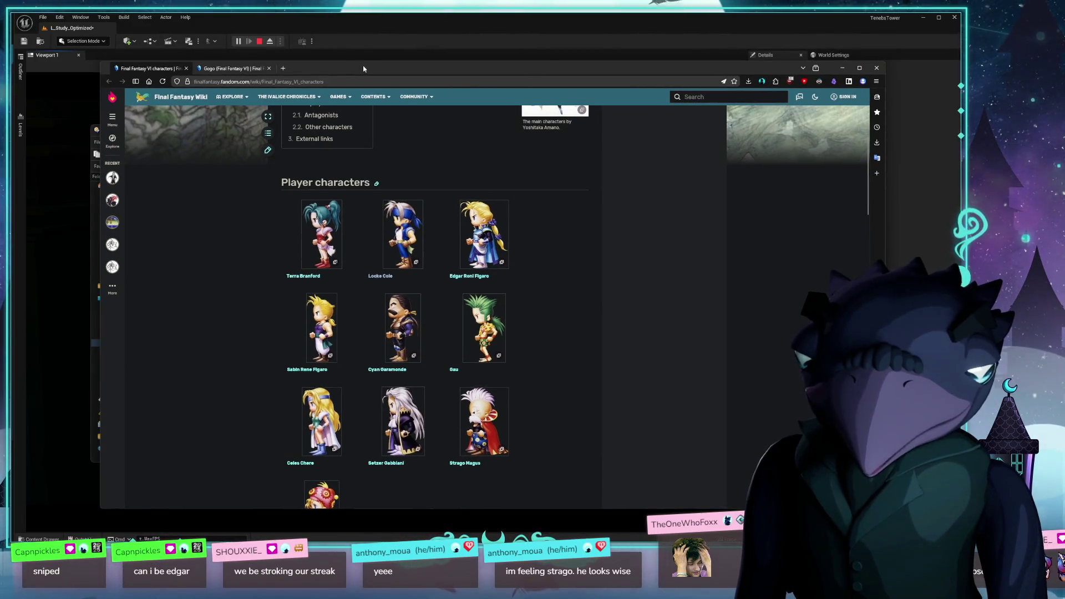
key("alt+Tab")
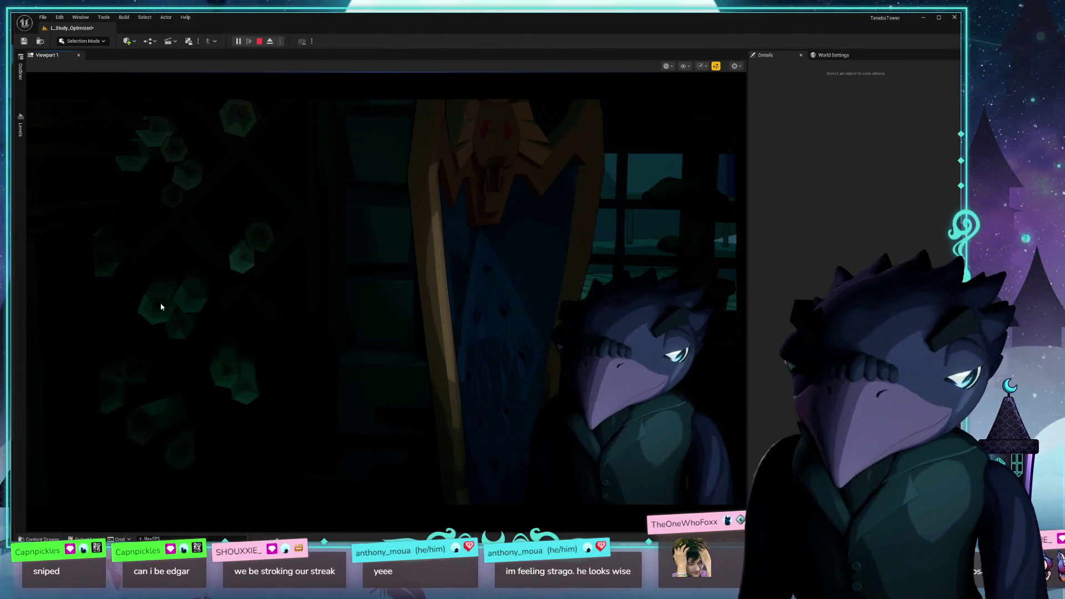
- Bring Directory Opus back to the front, then move focus away to the editor scene
key("alt+Tab")
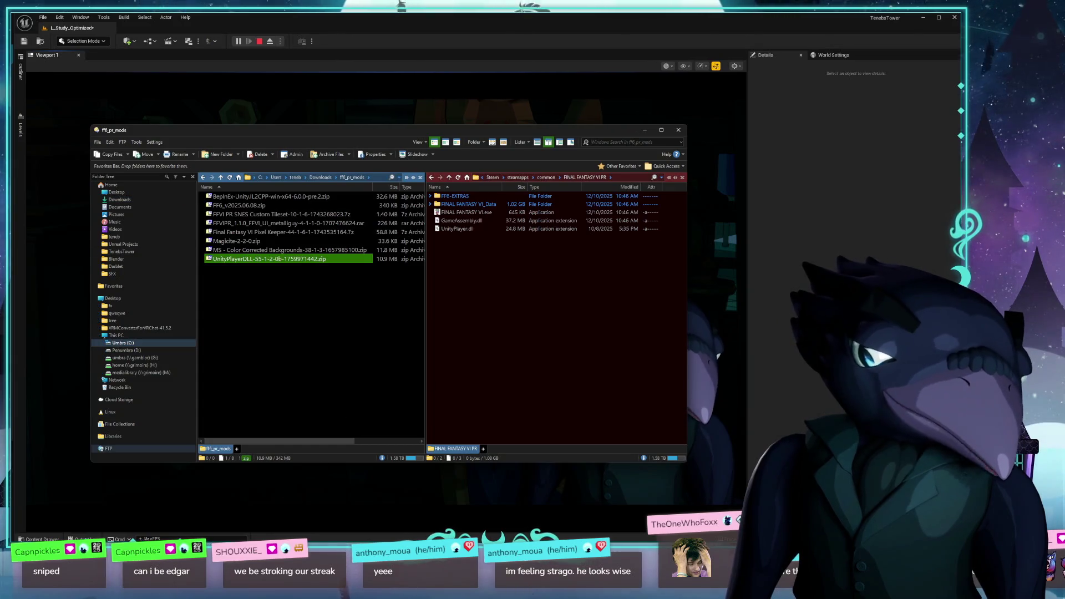
left_click(282, 504)
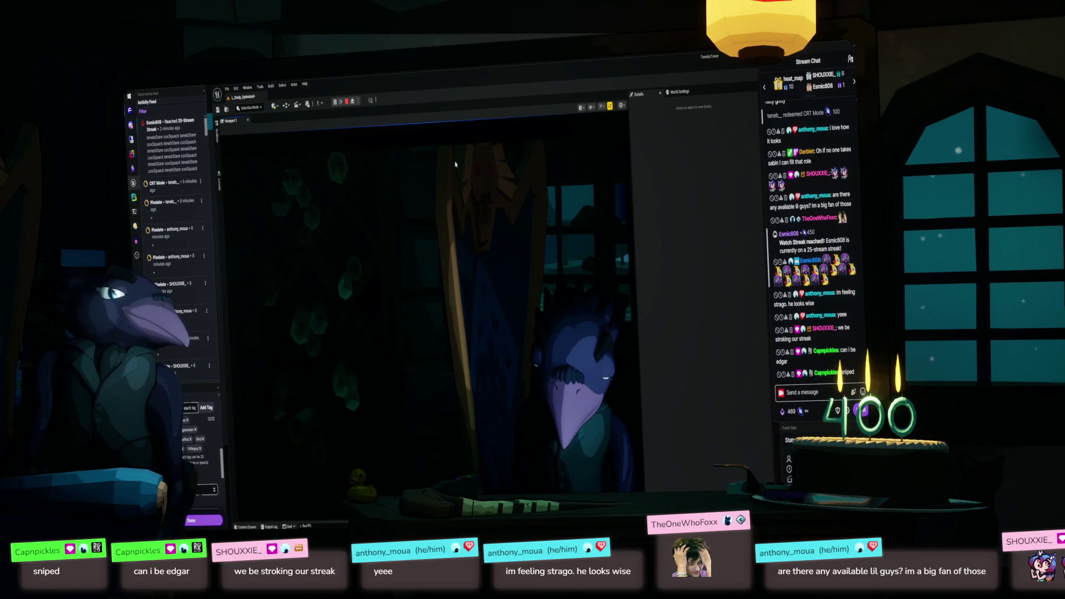
- Check OWLSpoutReceiverManager settings, then show Directory Opus on the in-scene monitor, shifted right
left_click(455, 164)
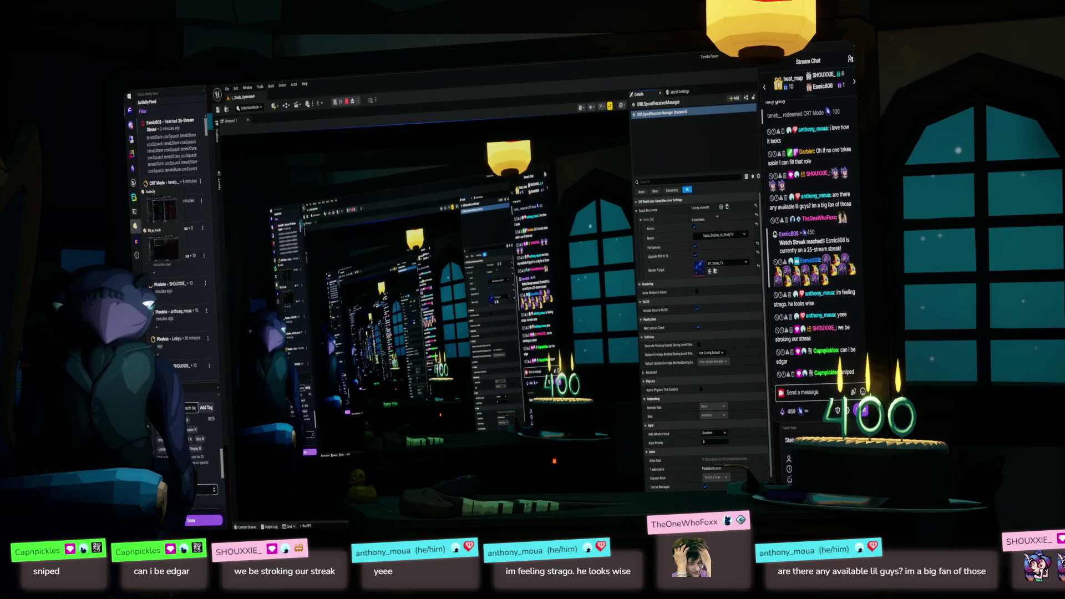
left_click(162, 209)
mouse_move(577, 154)
left_mouse_down()
mouse_move(641, 150)
mouse_move(424, 161)
mouse_move(409, 174)
left_mouse_up()
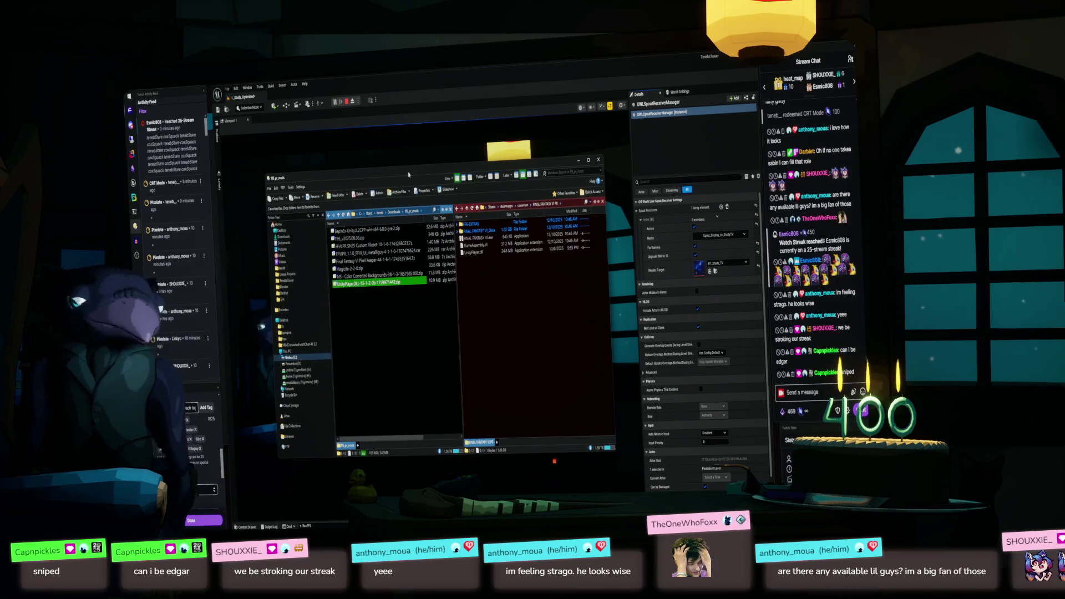
- Maximize Directory Opus over the editor and open the MS - Color Corrected Backgrounds zip
double_click(405, 179)
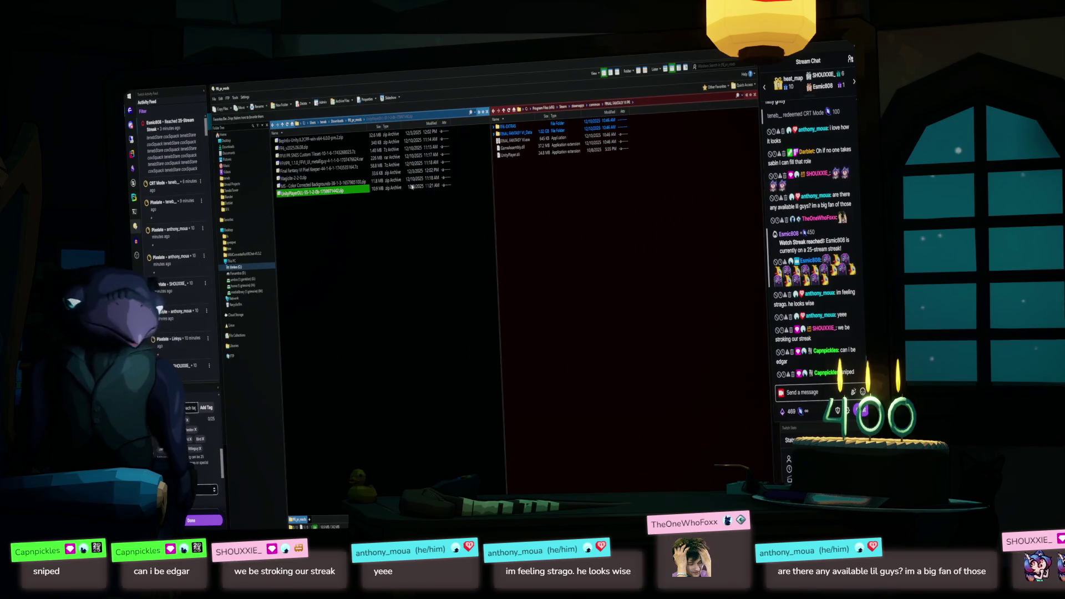
mouse_move(445, 74)
left_mouse_down()
mouse_move(455, 126)
mouse_move(445, 127)
left_mouse_up()
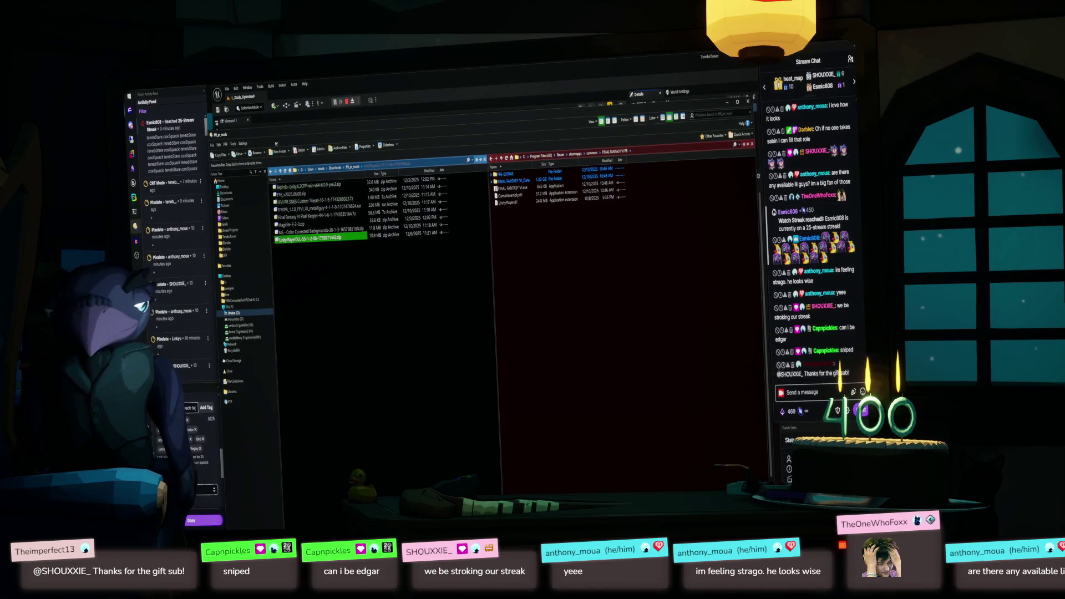
mouse_move(365, 132)
left_mouse_down()
mouse_move(395, 164)
mouse_move(390, 118)
left_mouse_up()
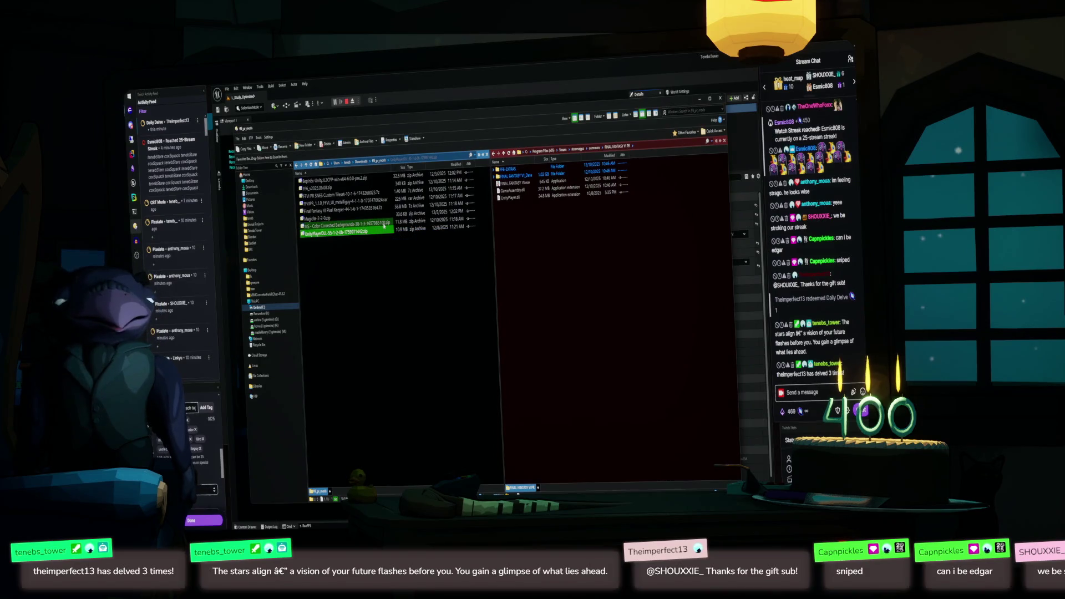
double_click(384, 225)
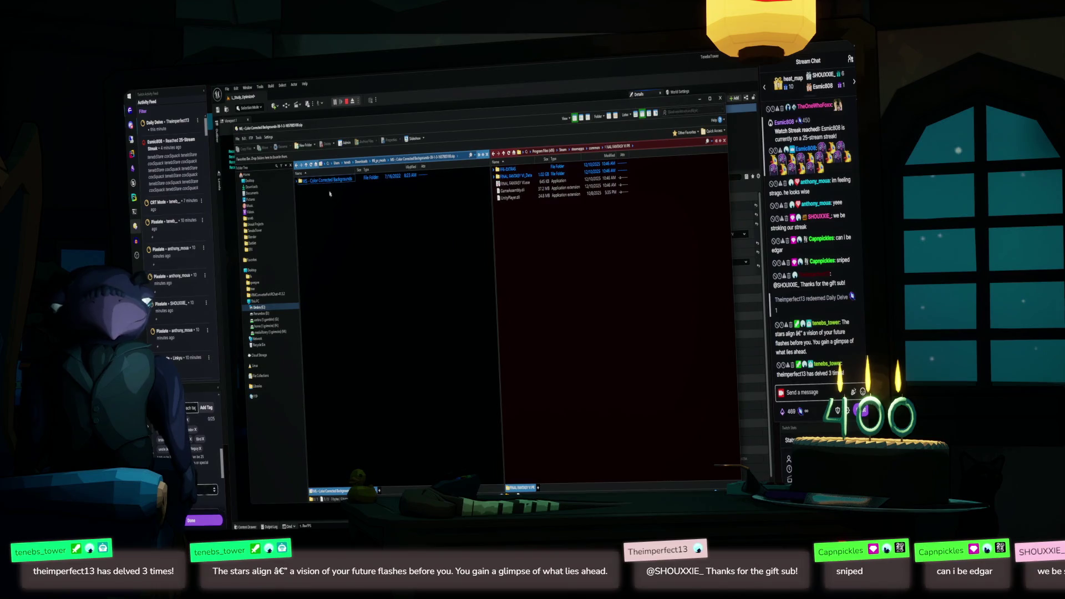
- Copy the backgrounds mod's FINAL FANTASY VI_Data folder into the game folder, replacing existing files
double_click(331, 180)
left_click_drag(320, 180, 550, 252)
left_click(485, 323)
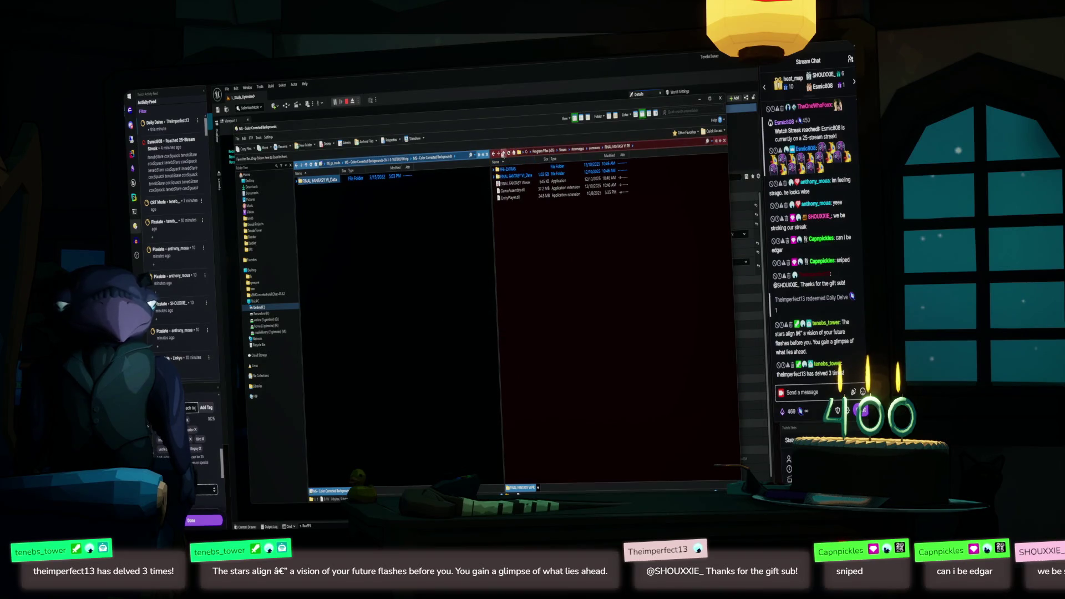
- Inspect the game's StreamingAssets and Plugins folders, then return to FINAL FANTASY VI PR
double_click(510, 177)
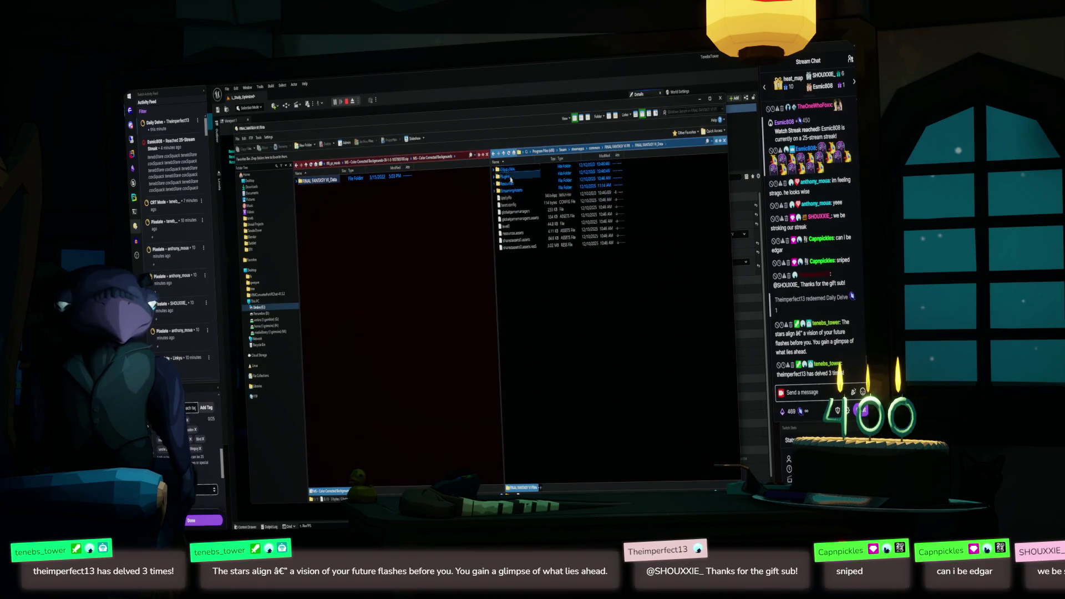
double_click(509, 190)
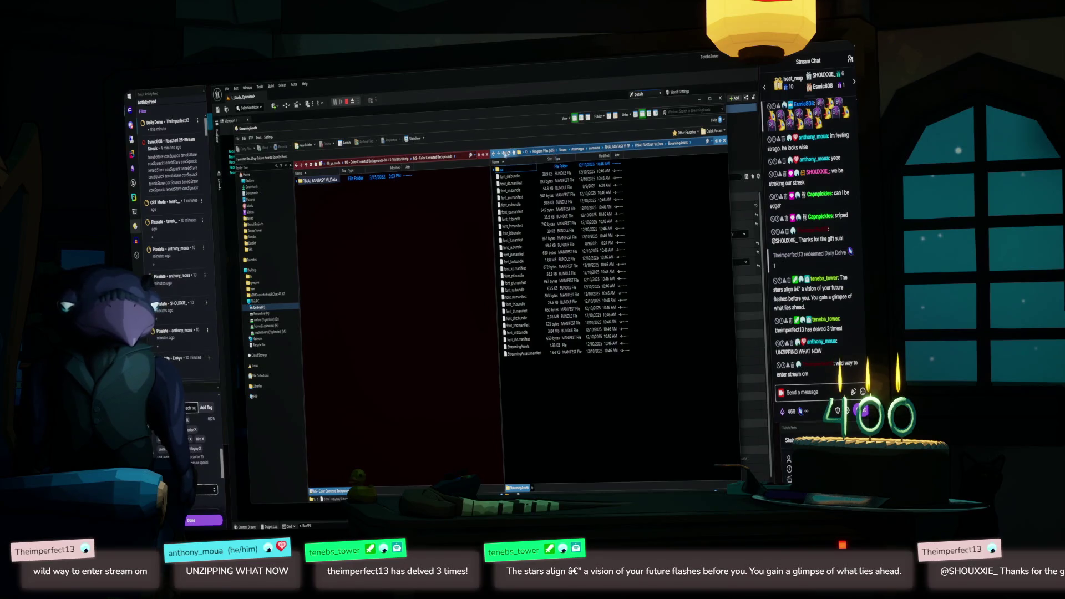
left_click(503, 153)
double_click(509, 177)
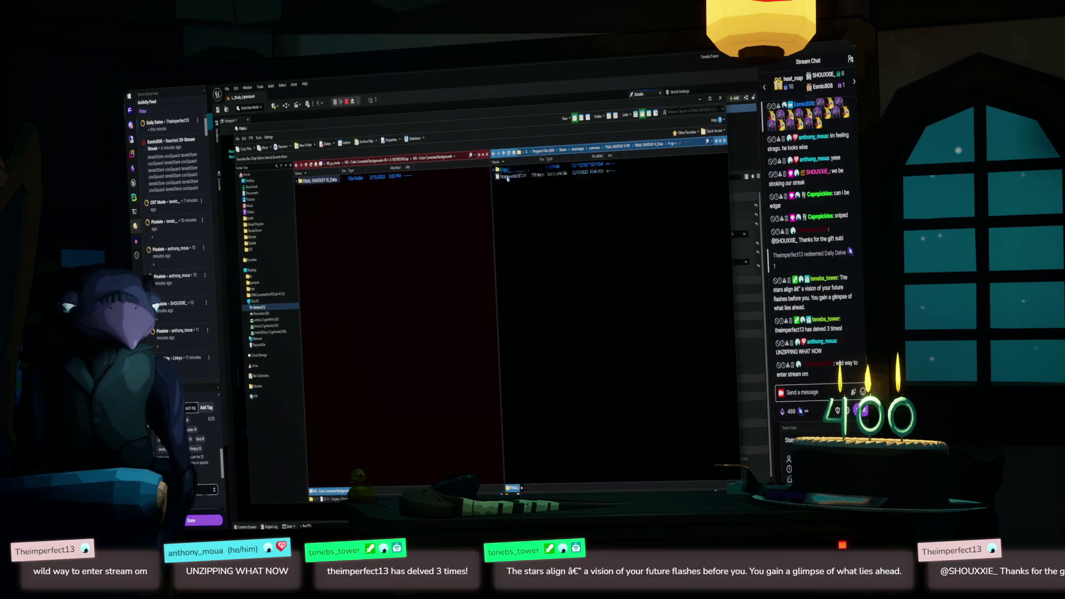
left_click(504, 153)
left_click(504, 154)
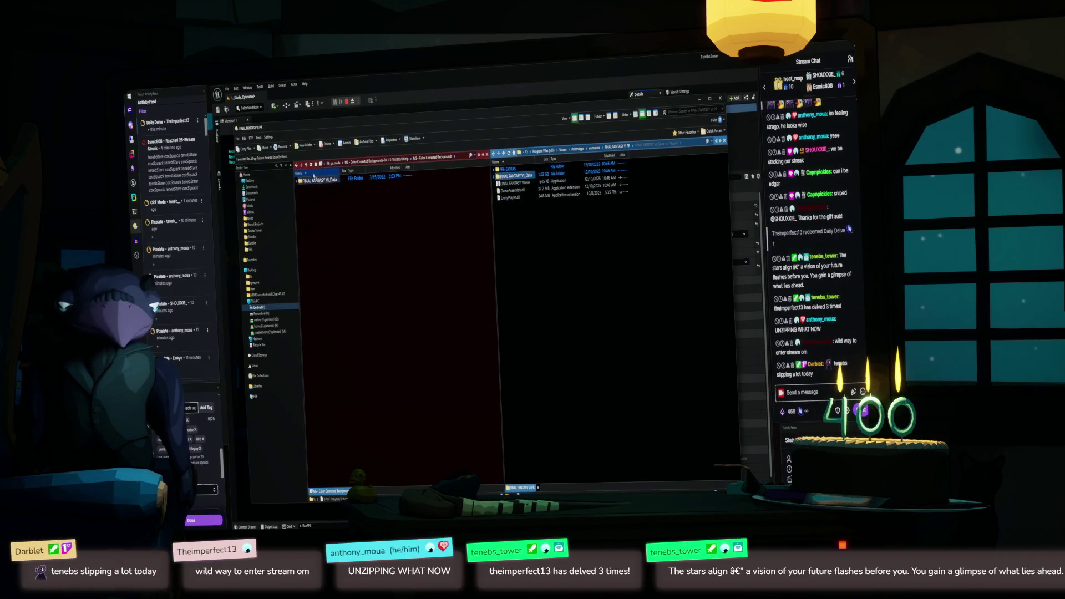
- Open FF6_v2025.06.08.zip and copy its BepInEx folder into the FINAL FANTASY VI PR folder
left_click(306, 165)
left_click(306, 165)
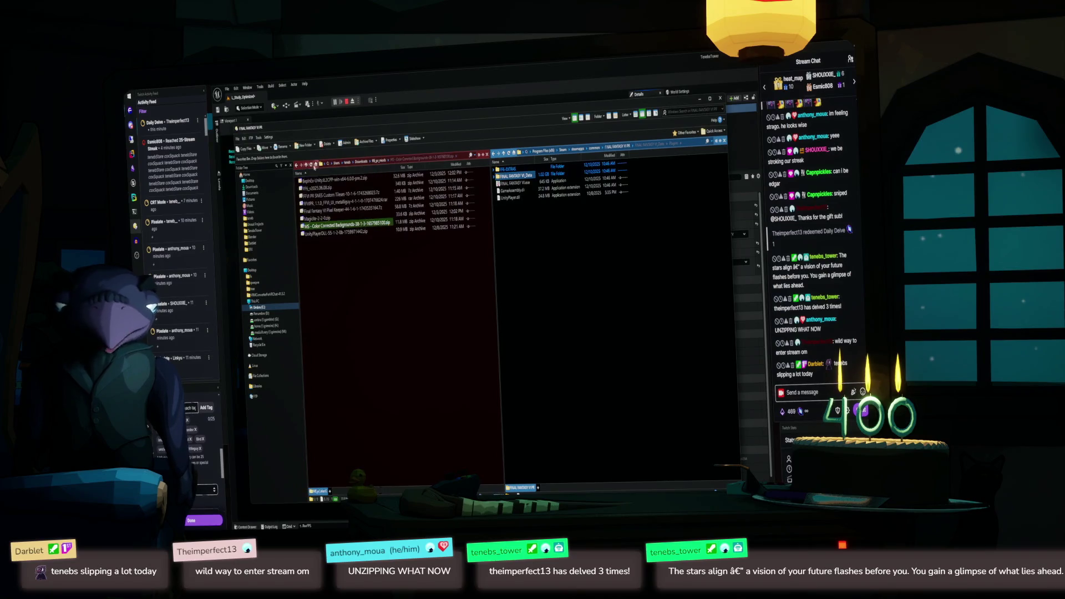
double_click(334, 188)
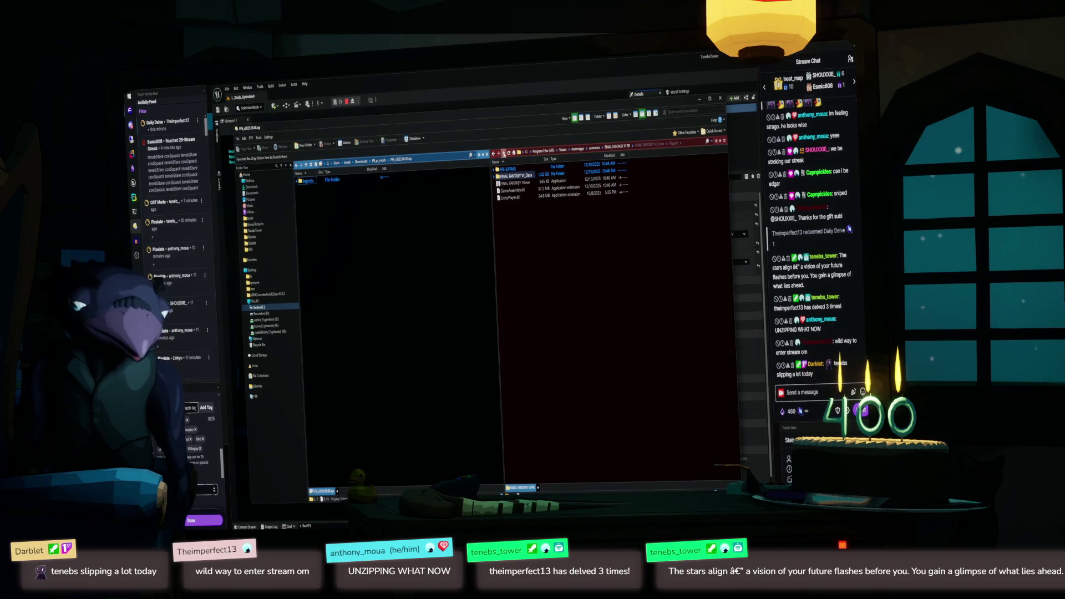
double_click(504, 153)
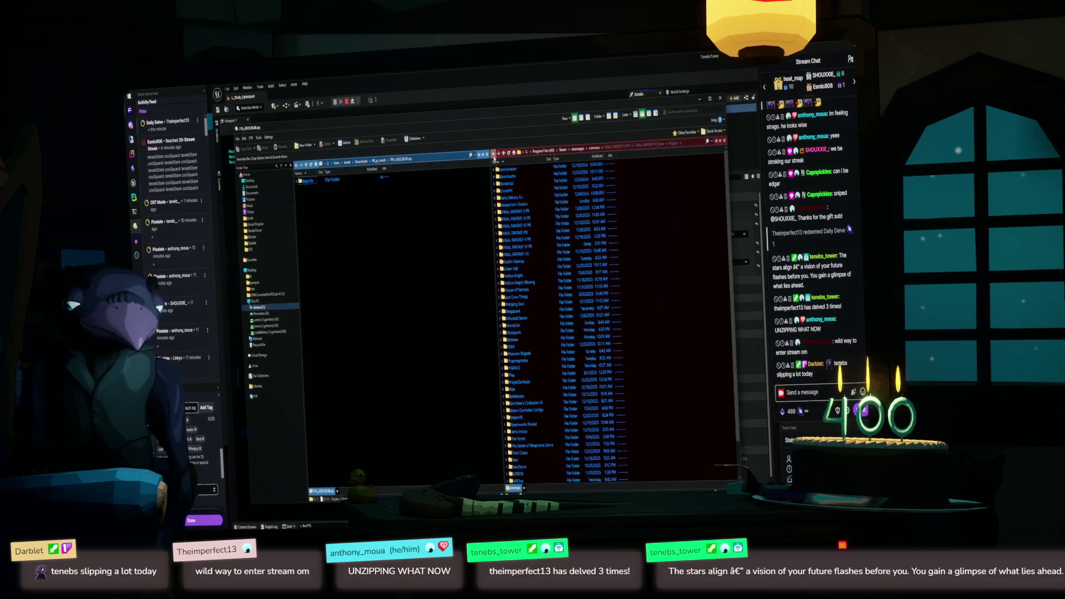
left_click(493, 154)
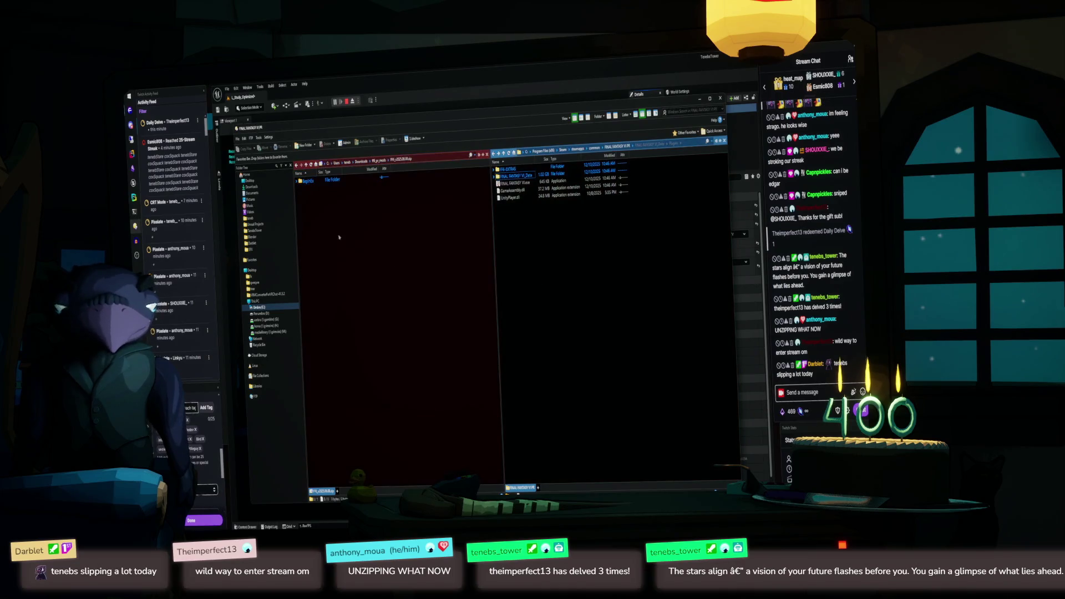
left_click(309, 182)
left_click_drag(516, 255, 562, 265)
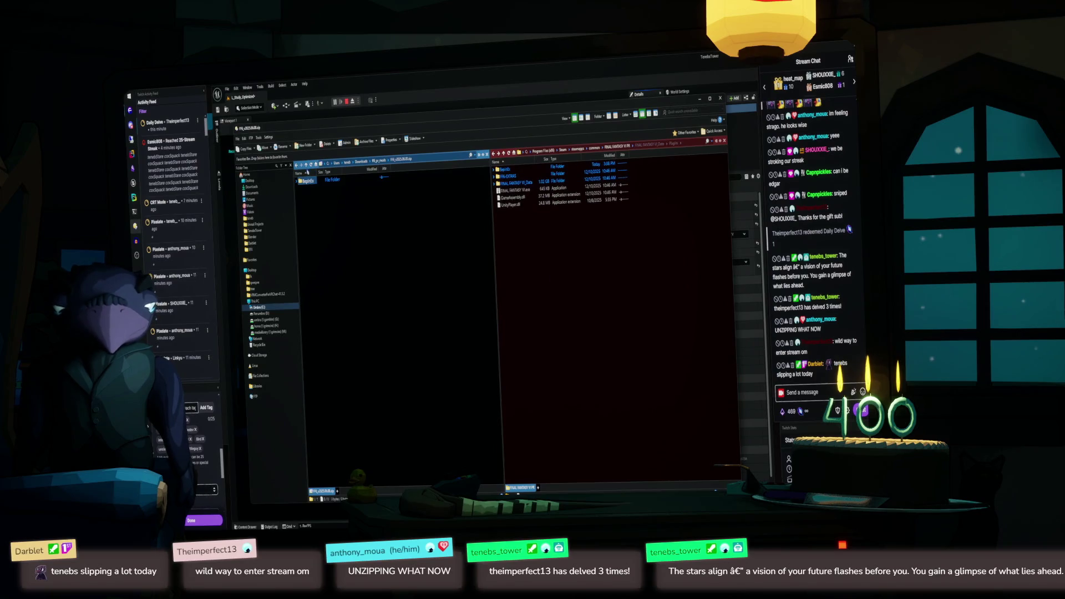
- Copy BepInEx, dotnet, doorstop_config and winhttp.dll from BepInEx-Unity into the game folder, replacing BepInEx
left_click(305, 165)
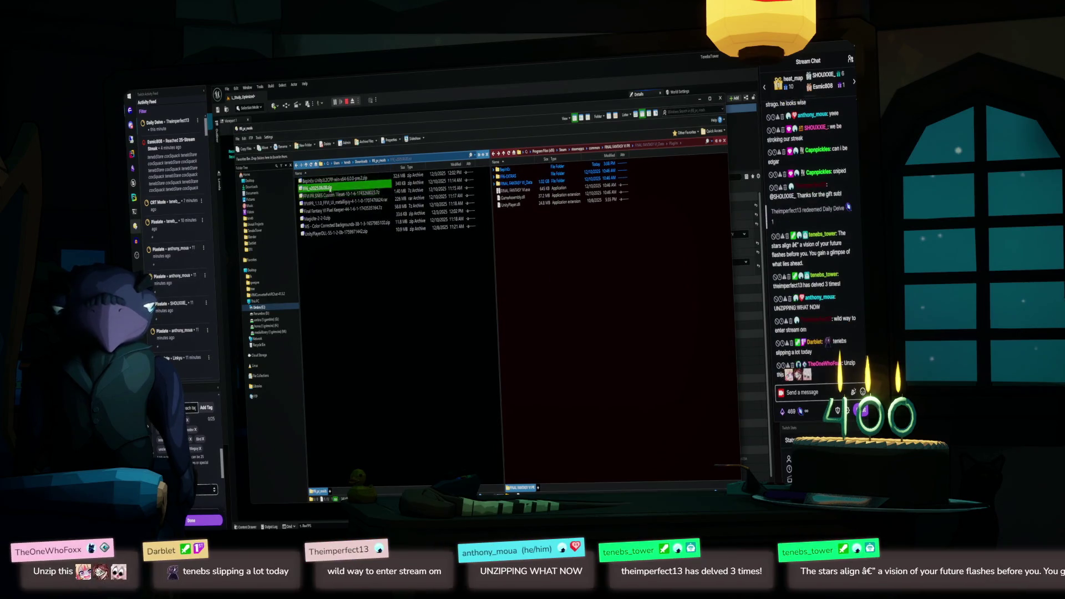
double_click(332, 179)
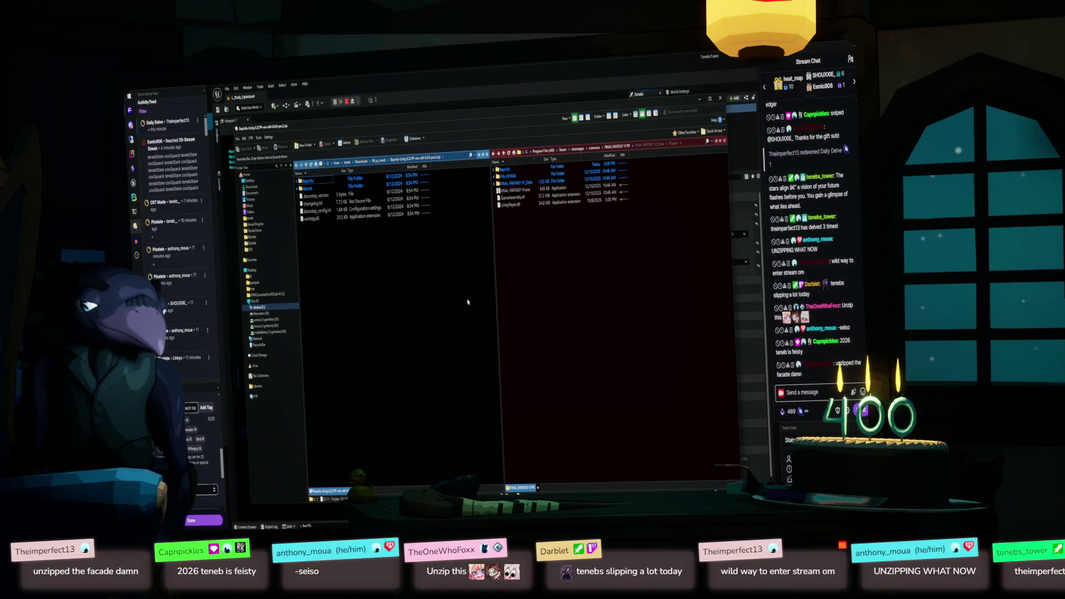
mouse_move(467, 302)
left_mouse_down()
mouse_move(305, 182)
mouse_move(328, 208)
mouse_move(575, 278)
left_mouse_up()
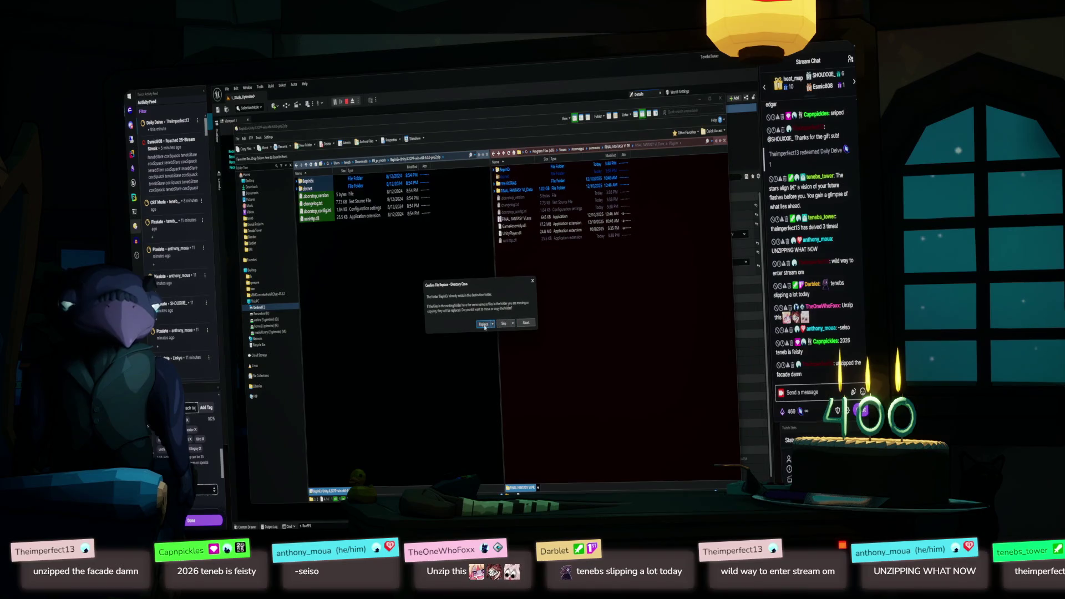
left_click(484, 324)
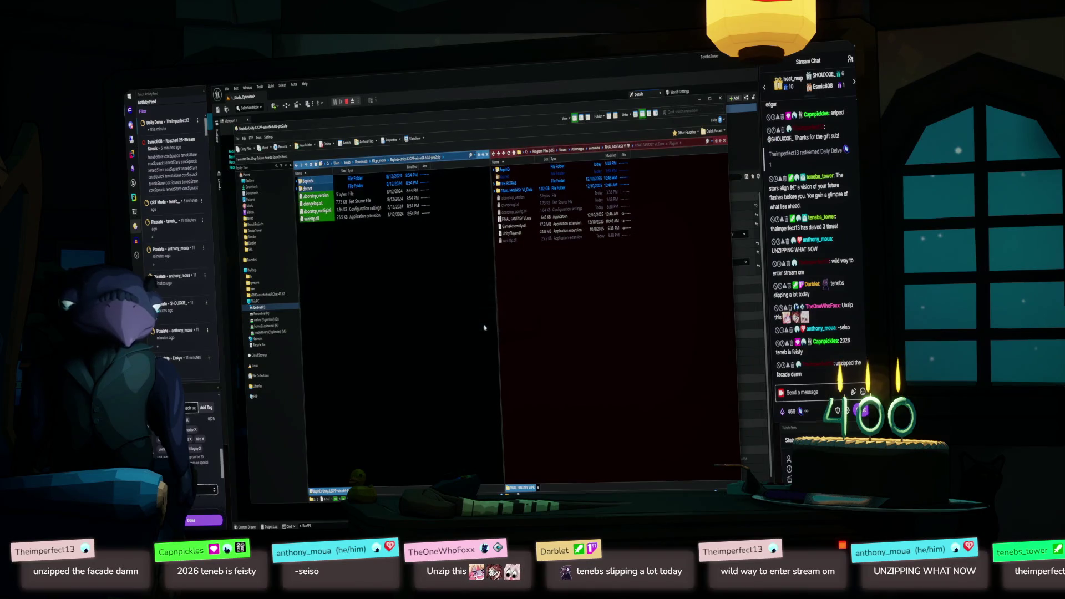
double_click(516, 190)
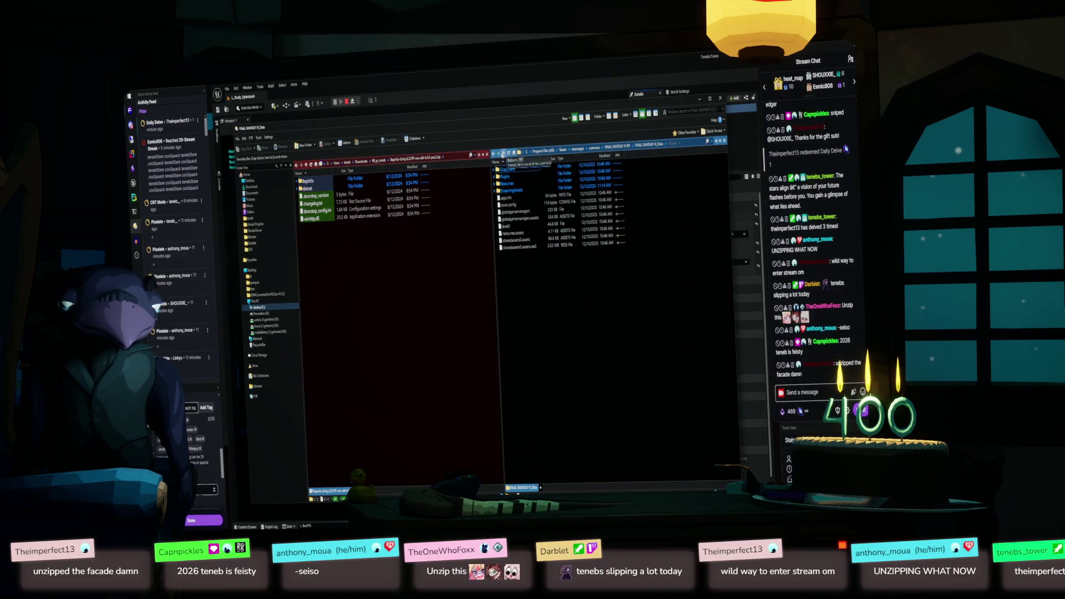
key("BackSpace")
key("BackSpace")
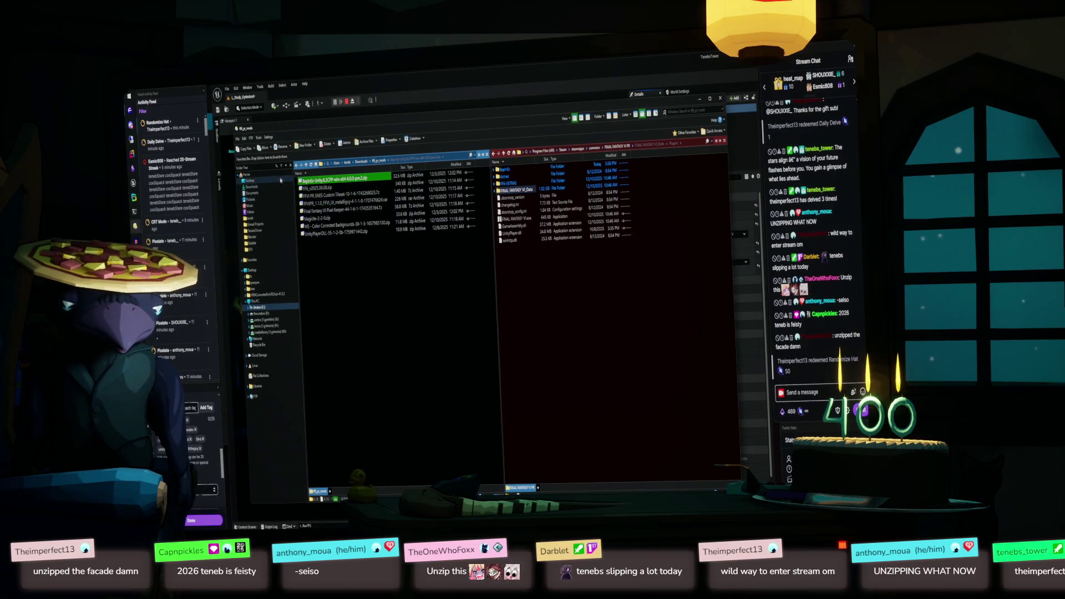
- Merge the SNES Custom Tileset mod's FINAL FANTASY VI_Data into the game, overwriting all conflicts
double_click(328, 195)
left_click(322, 183)
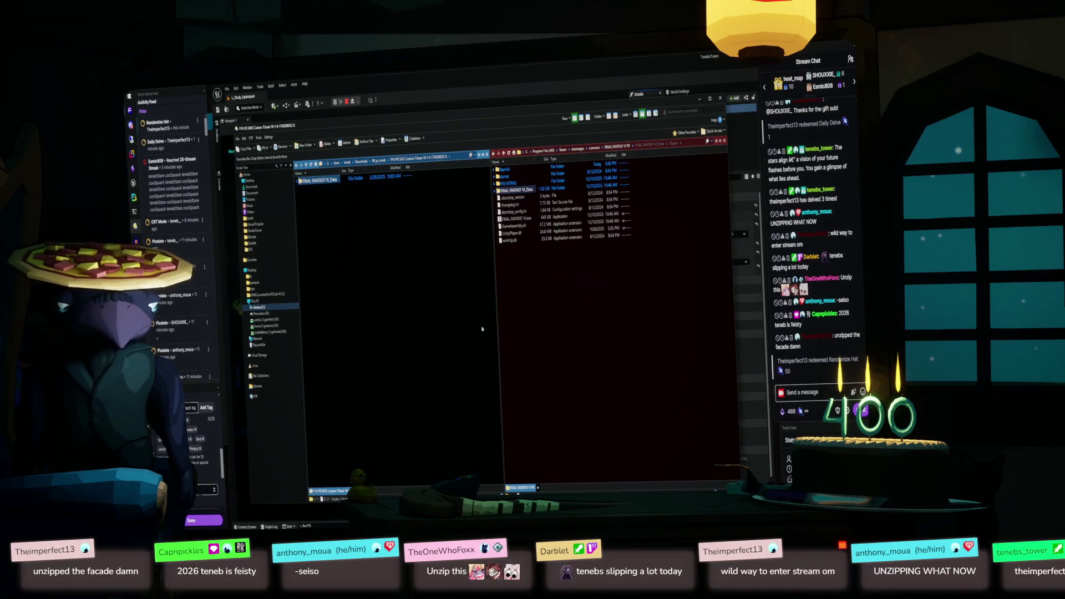
left_click(523, 354)
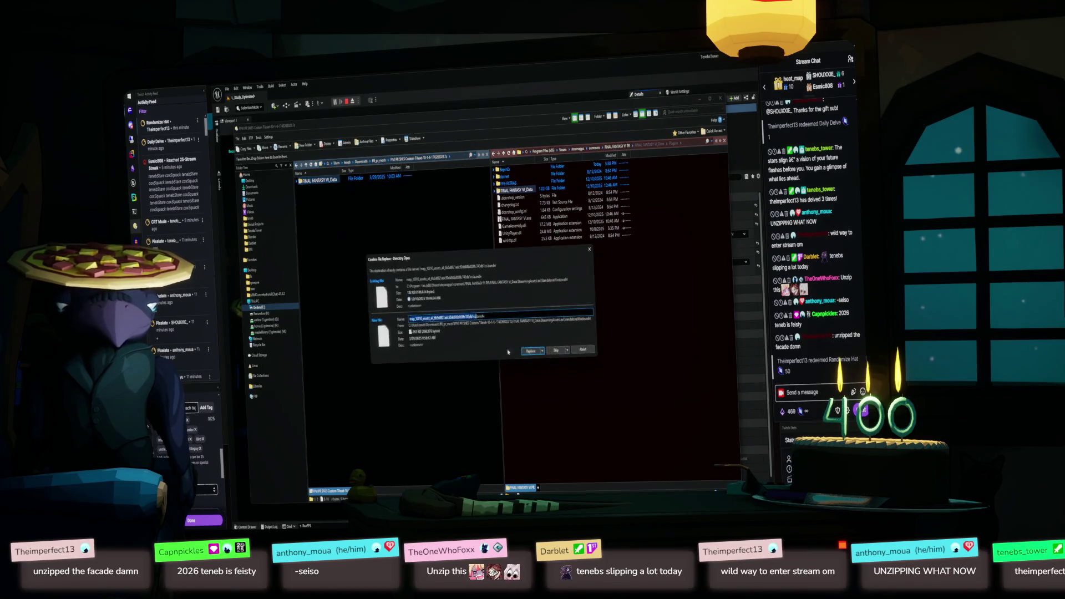
left_click(528, 353)
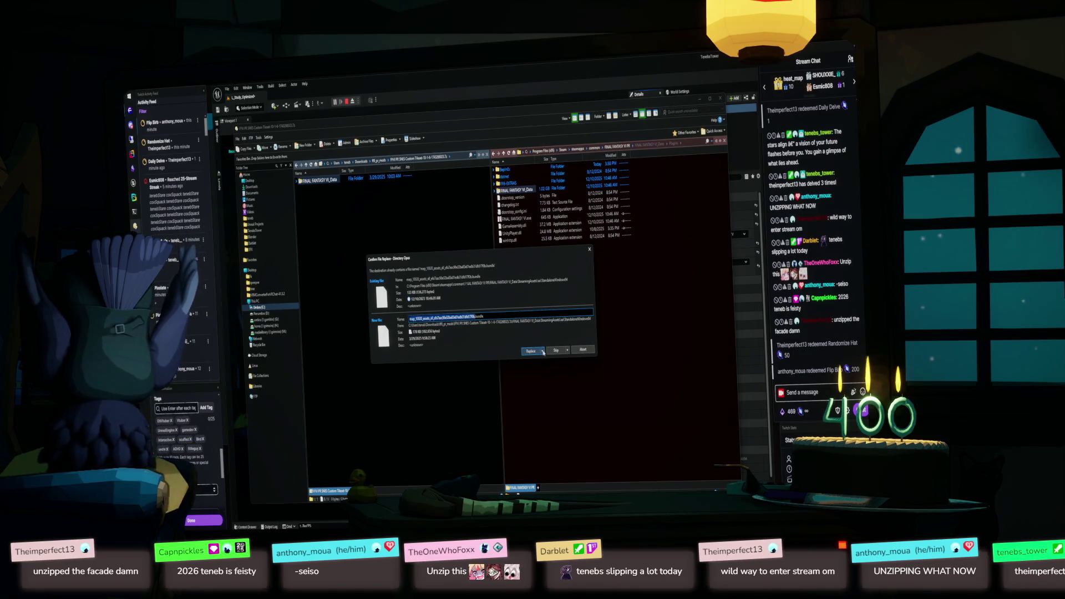
left_click(541, 351)
left_click(538, 367)
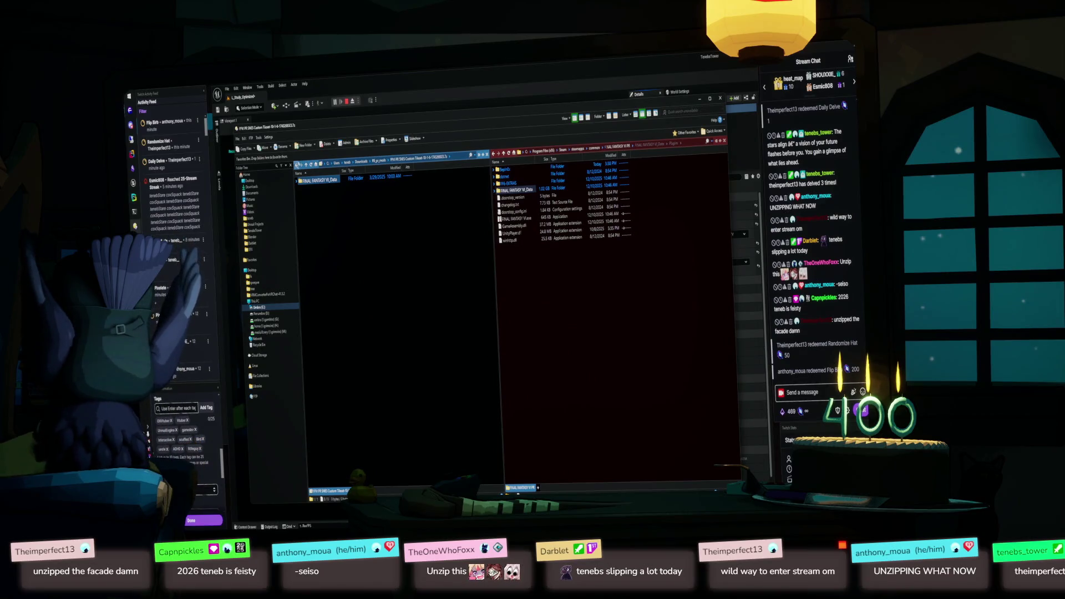
- Merge the metalliguy mod's FINAL FANTASY VI_Data into the game folder, overwriting all files
key("BackSpace")
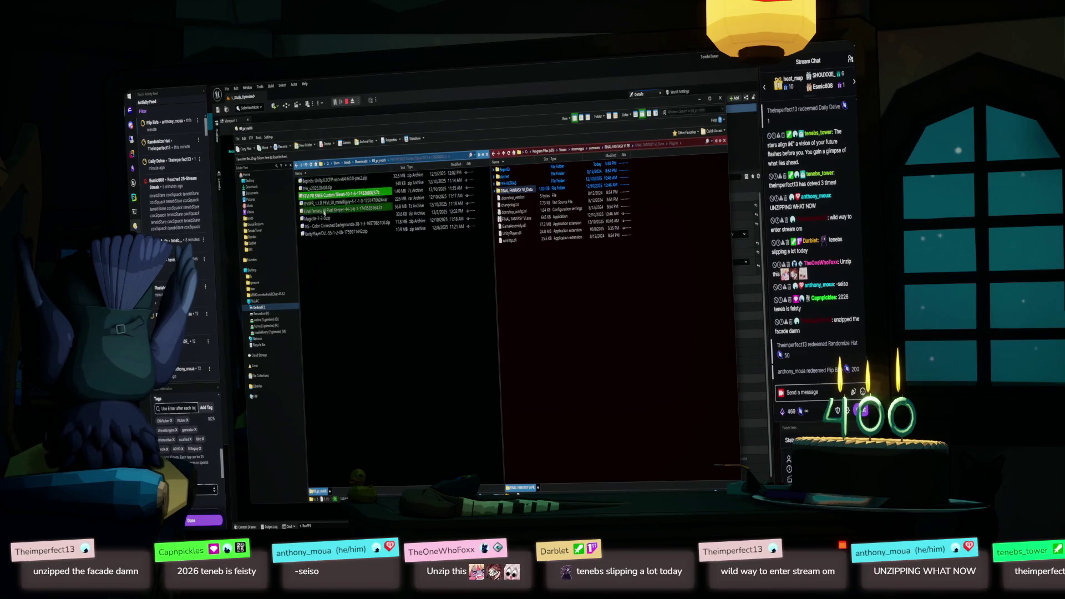
double_click(324, 200)
left_click_drag(313, 186, 549, 286)
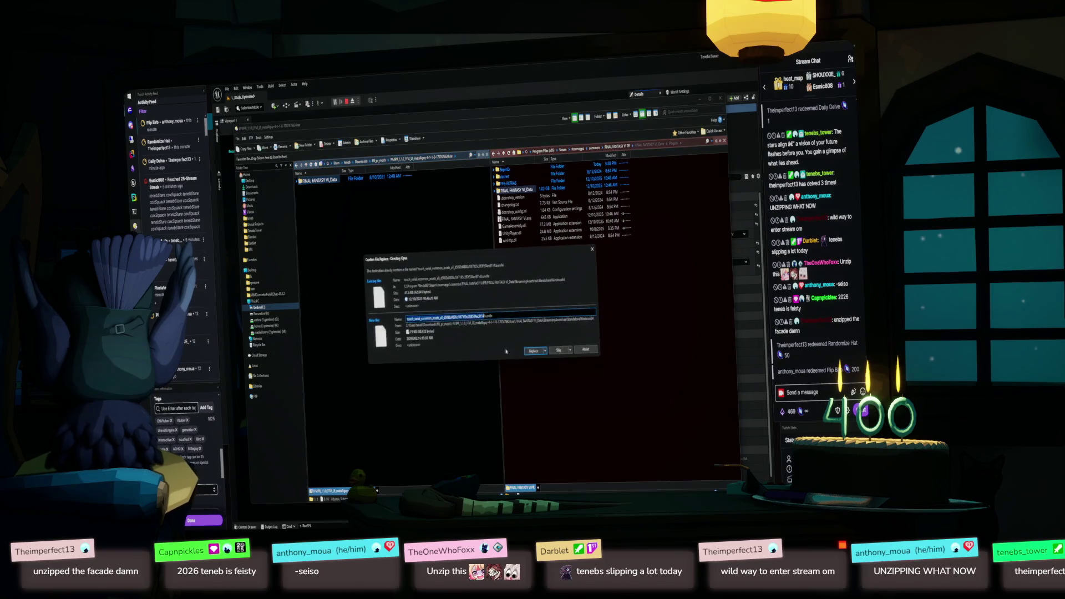
left_click(537, 352)
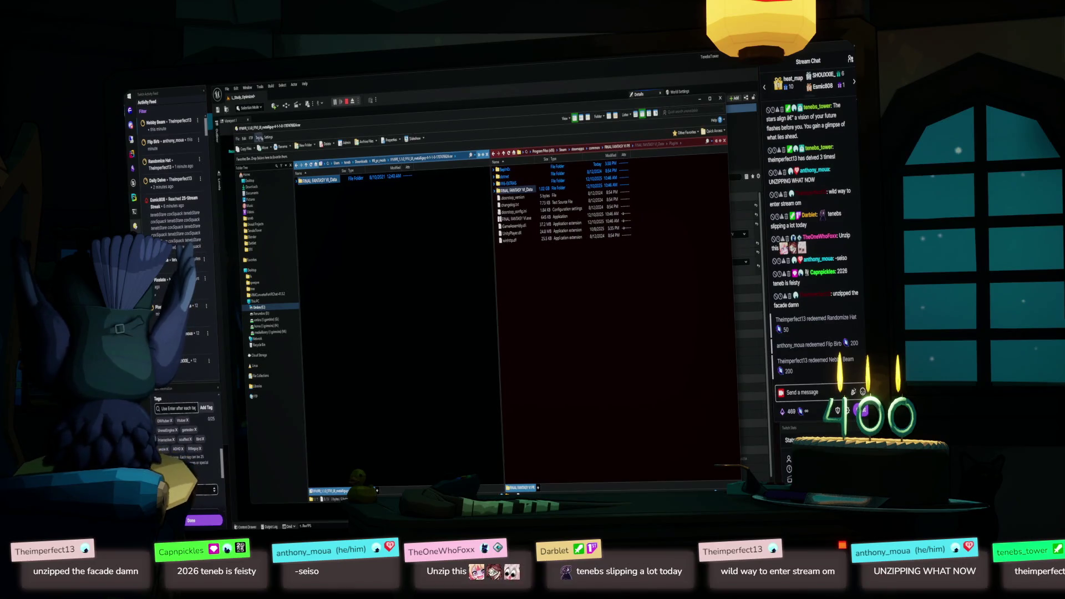
- Merge the Final Fantasy VI Pixel Keeper mod's FINAL FANTASY VI_Data into the game, overwriting all
left_click(306, 165)
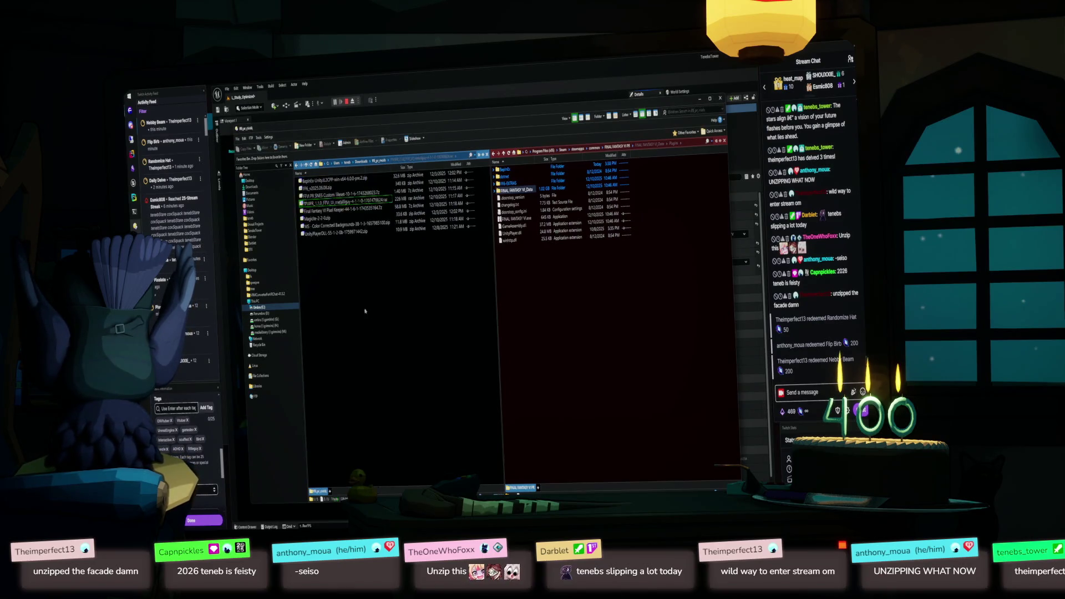
double_click(337, 211)
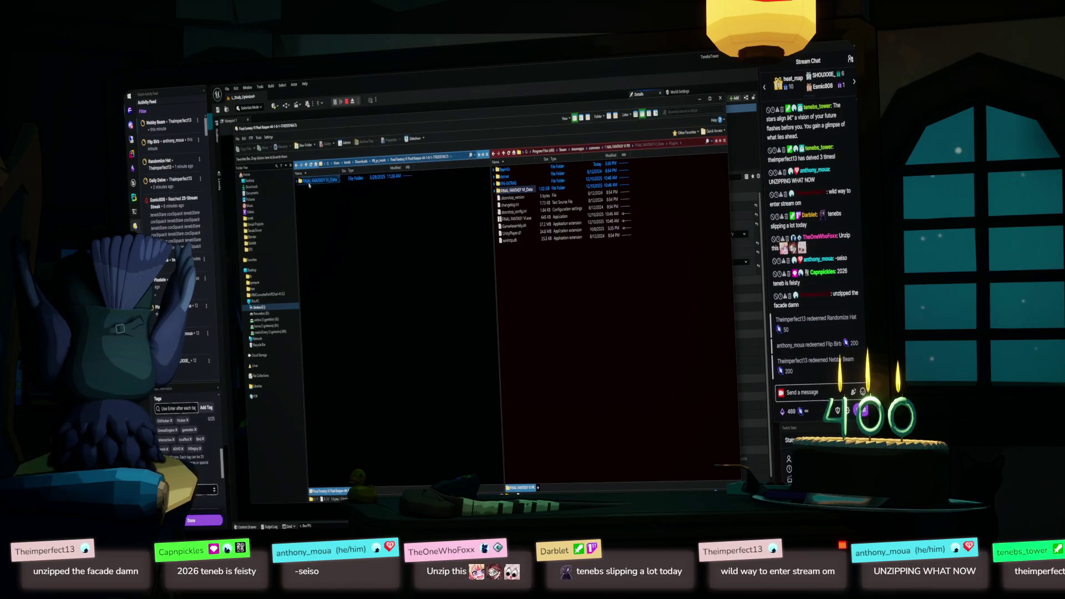
left_click_drag(470, 311, 501, 367)
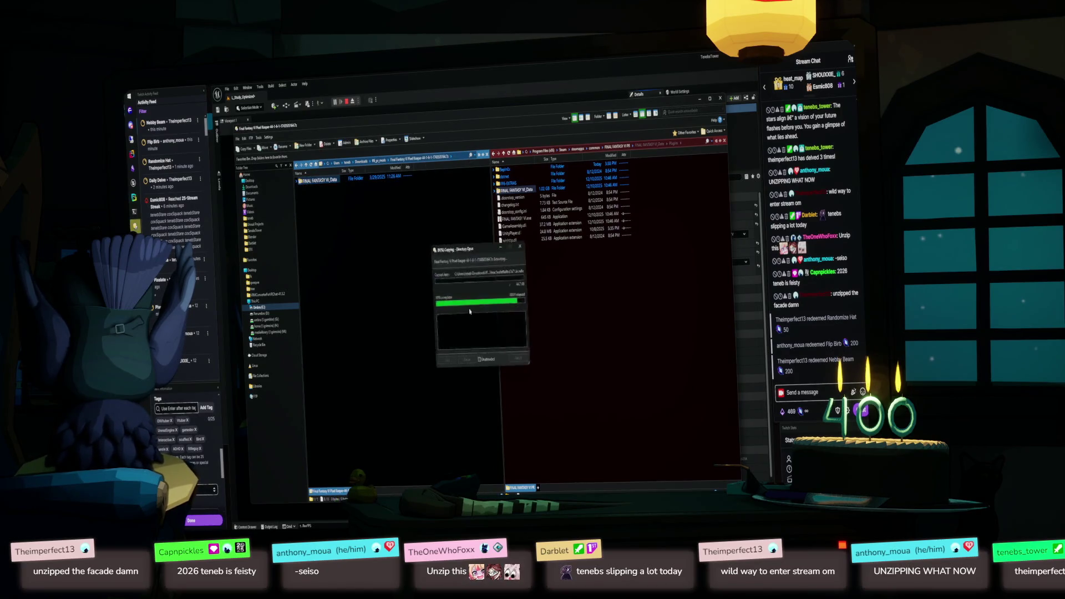
left_click(529, 350)
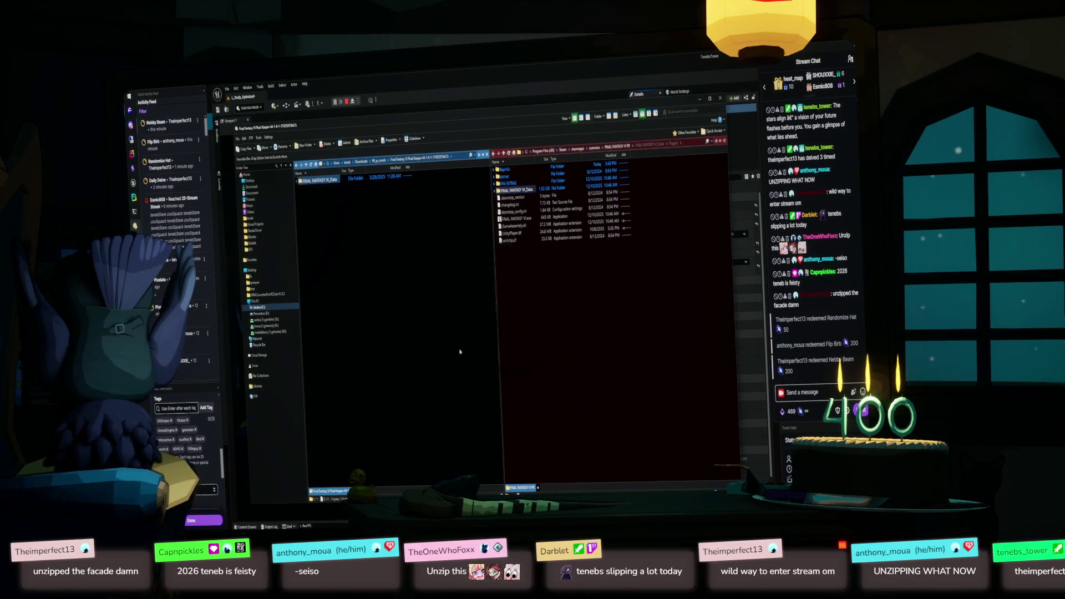
- Copy the Magicite-2-2-8 archive into the game folder, overwriting, and verify the BepInEx folder
left_click(305, 165)
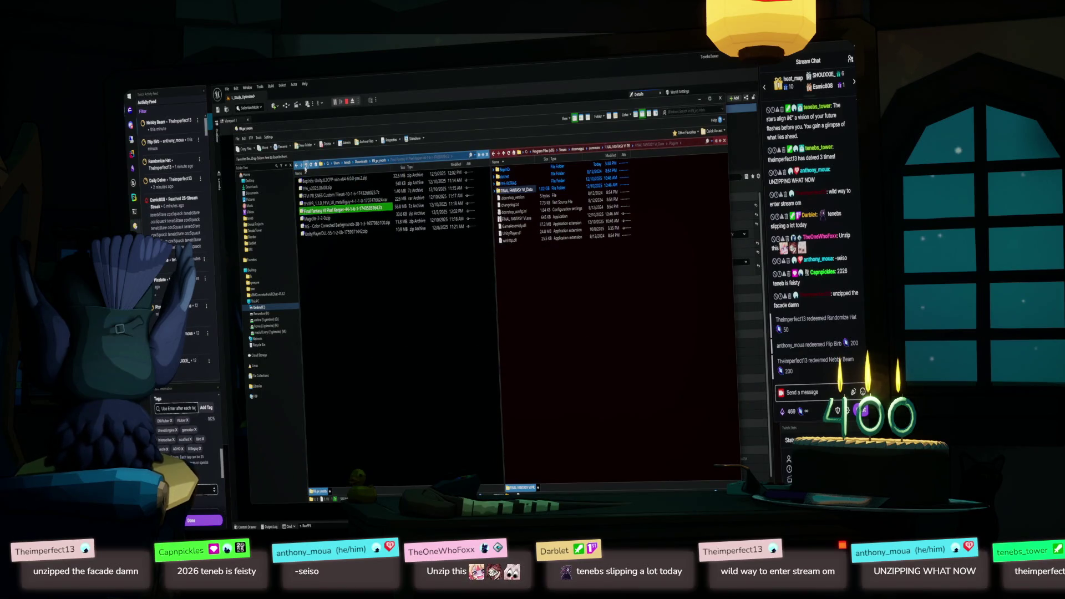
double_click(328, 220)
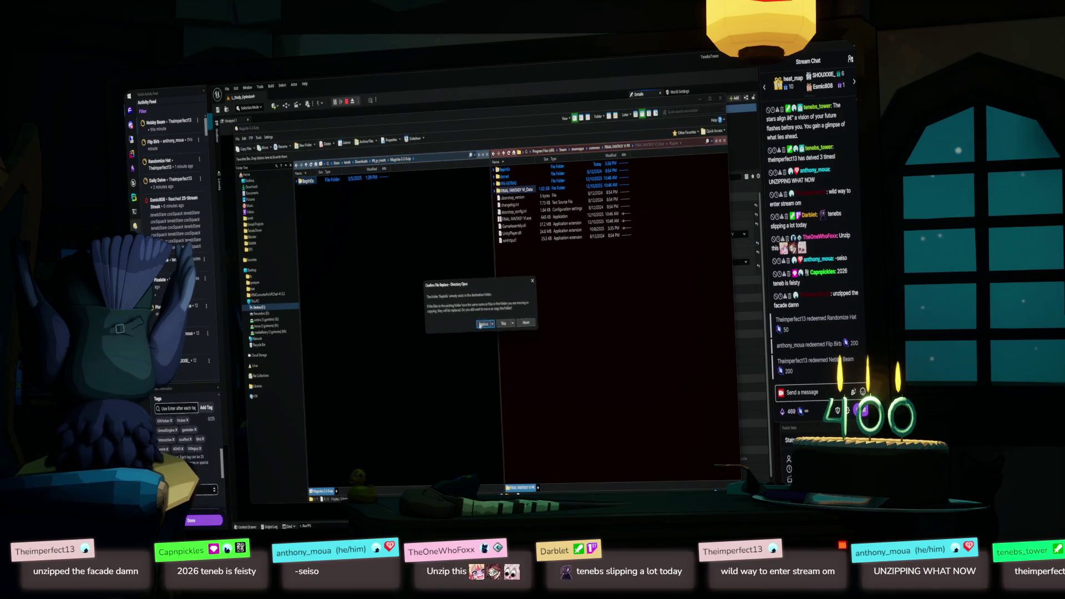
left_click(484, 324)
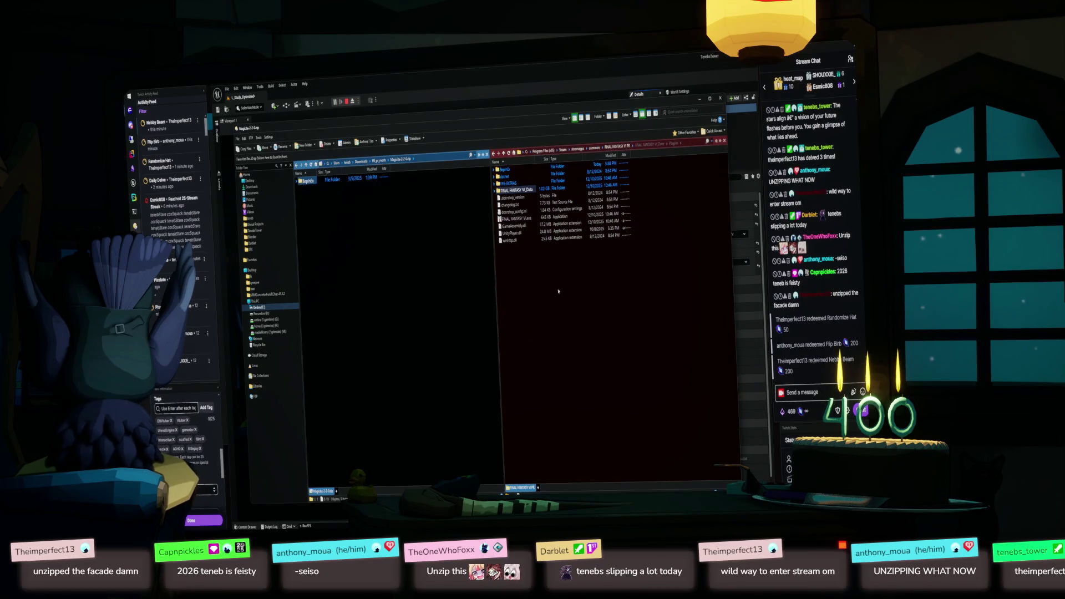
double_click(505, 173)
left_click(504, 152)
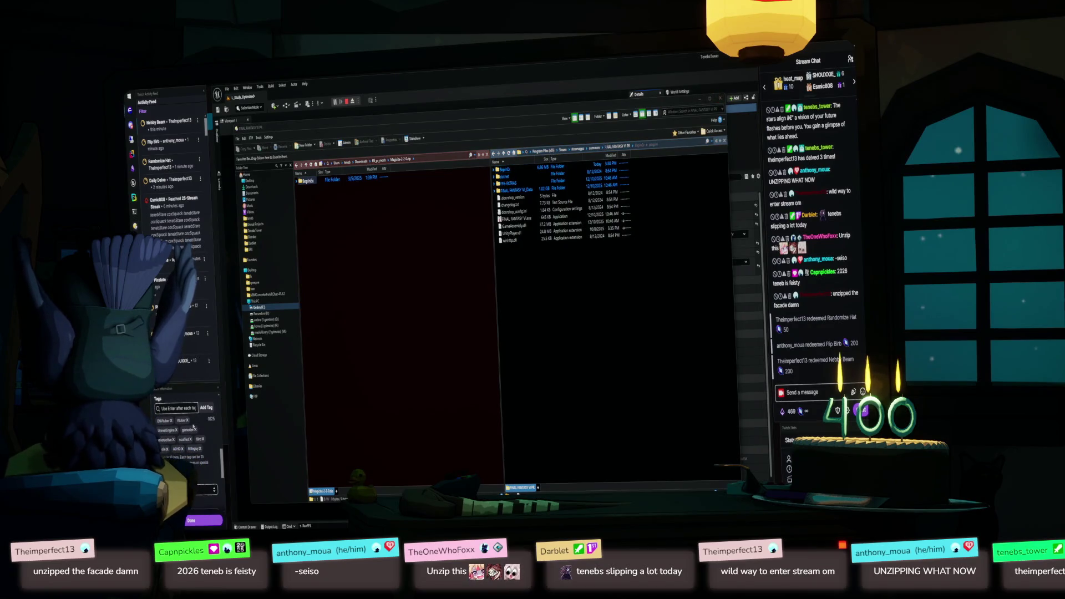
right_click(192, 425)
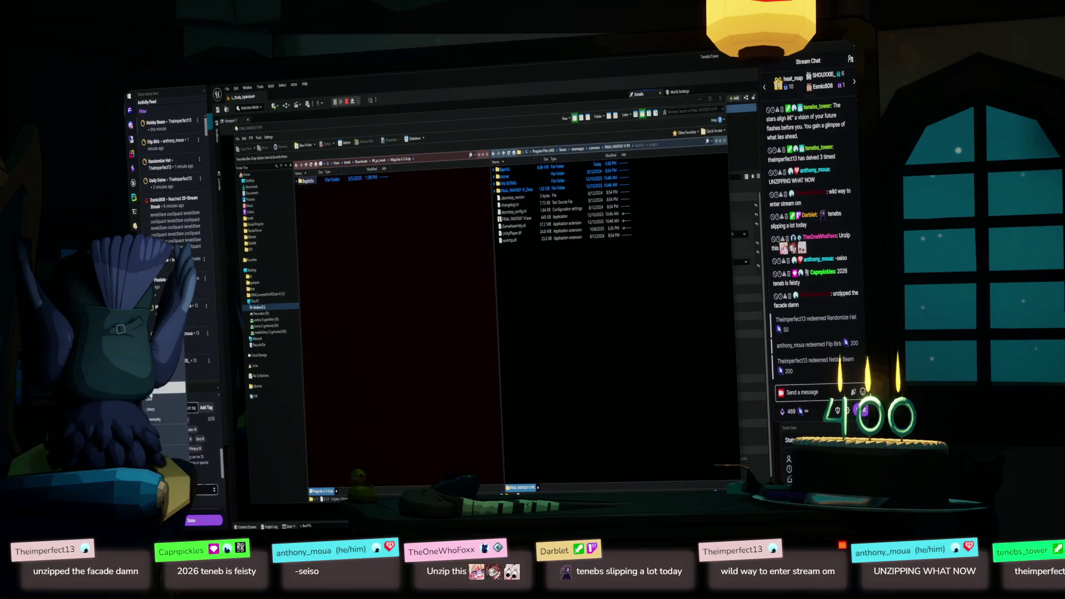
- Launch modded Final Fantasy VI from Steam, reach the title screen, and quit via Close
left_click(179, 365)
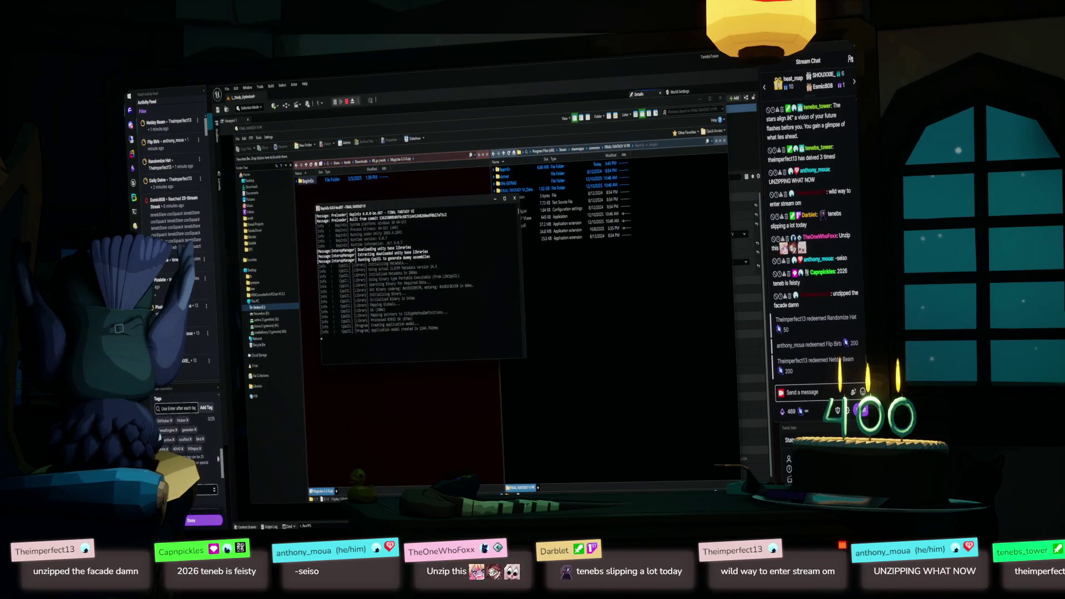
scroll(213, 461, "up", 5)
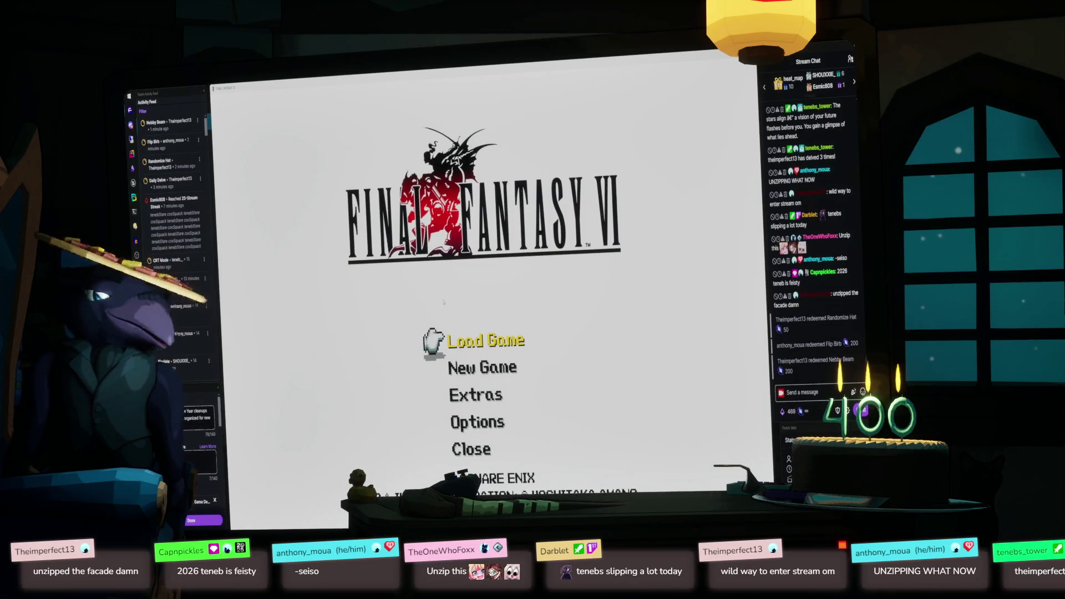
key("Up")
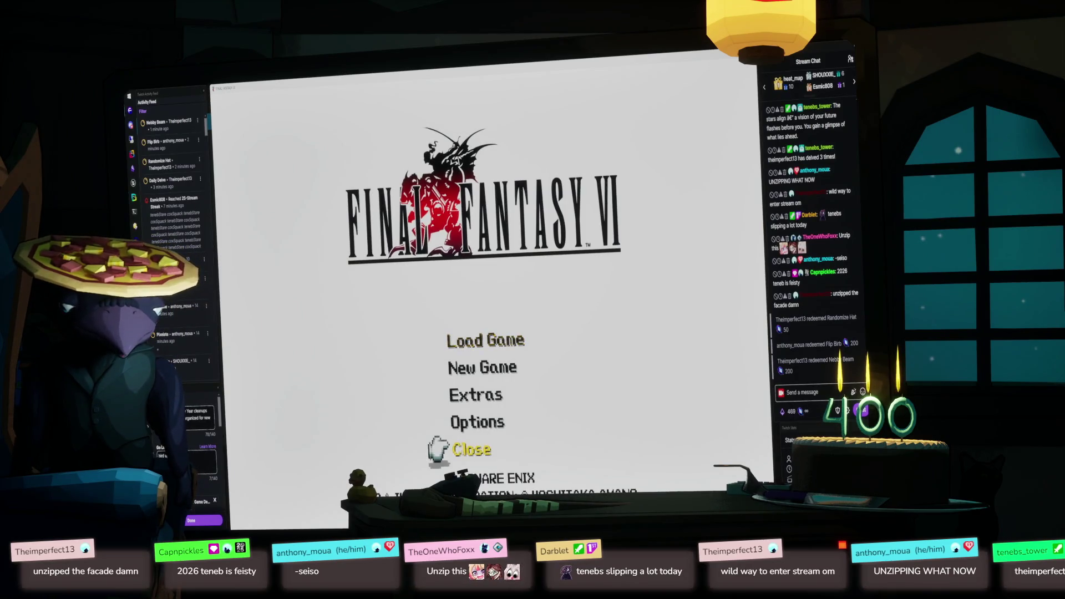
key("Return")
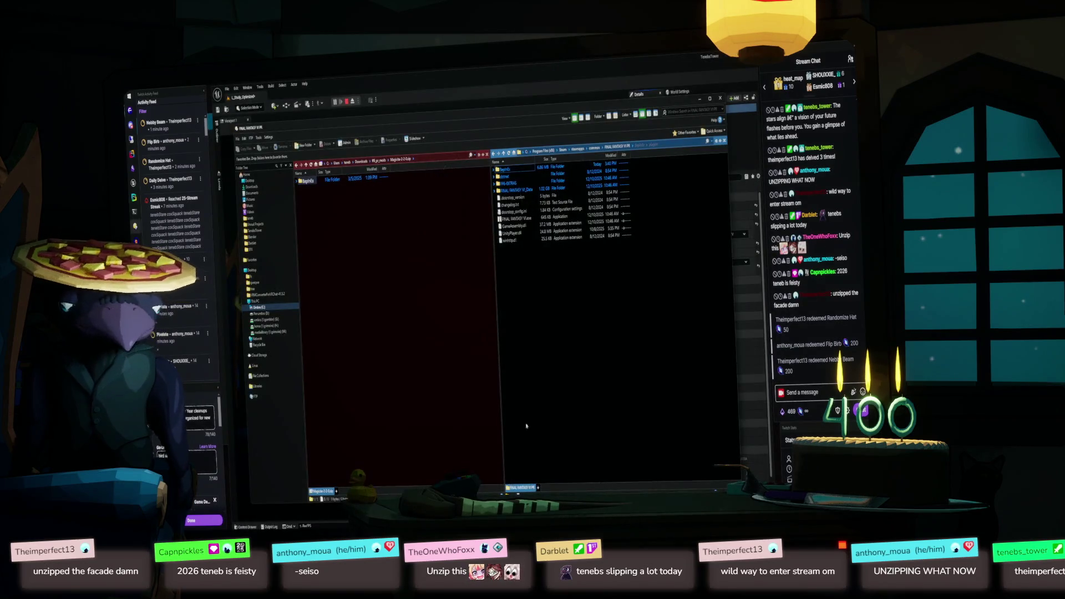
- Browse the FINAL FANTASY VI_Data subfolders (StreamingAssets, Mods, Plugins, il2cpp_data), then return to the game folder
double_click(516, 190)
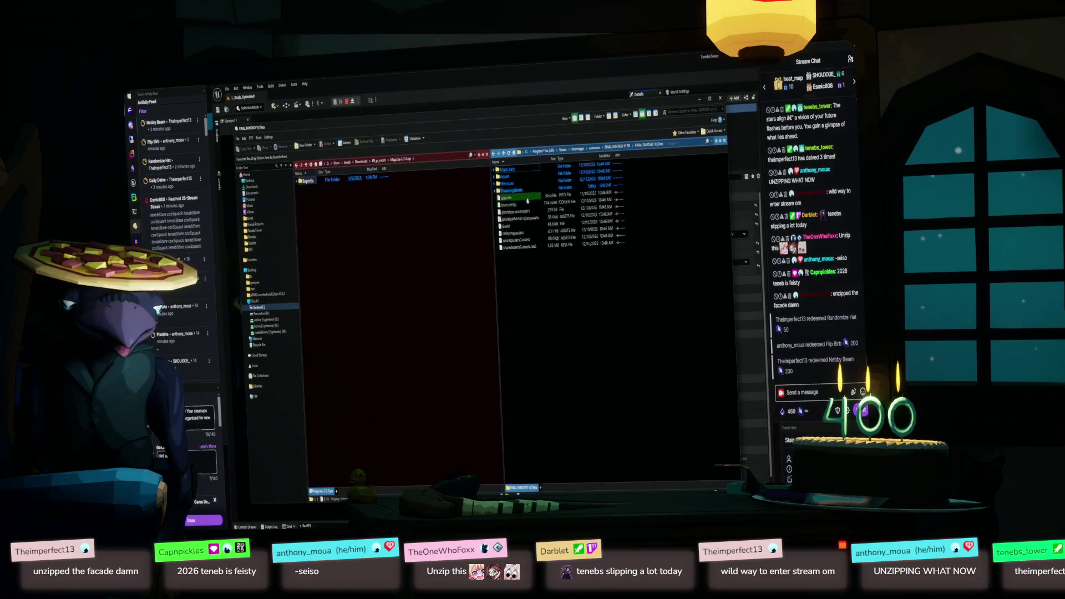
double_click(513, 190)
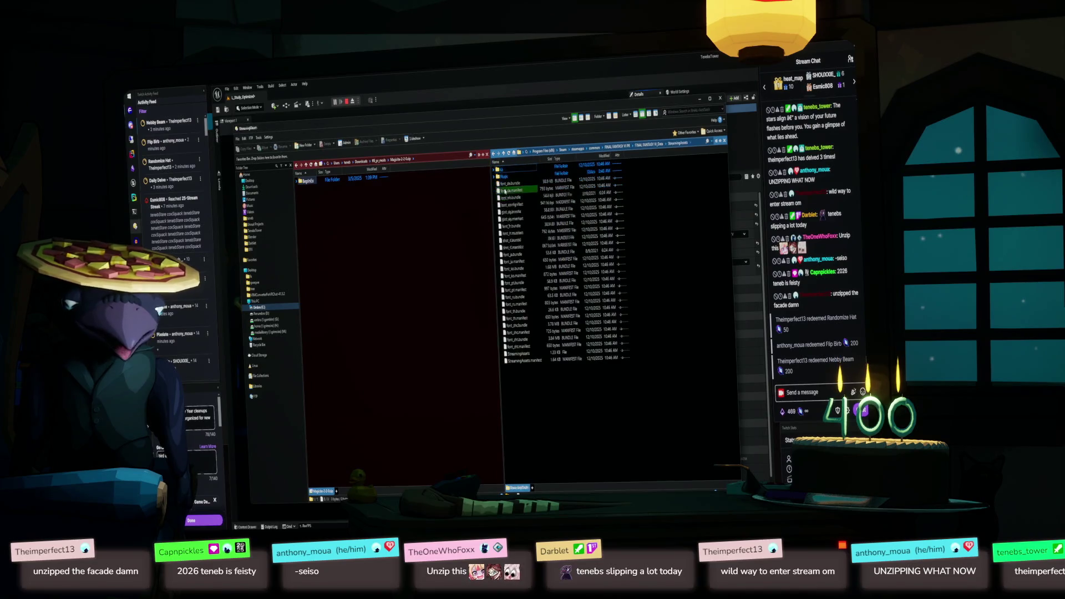
double_click(502, 177)
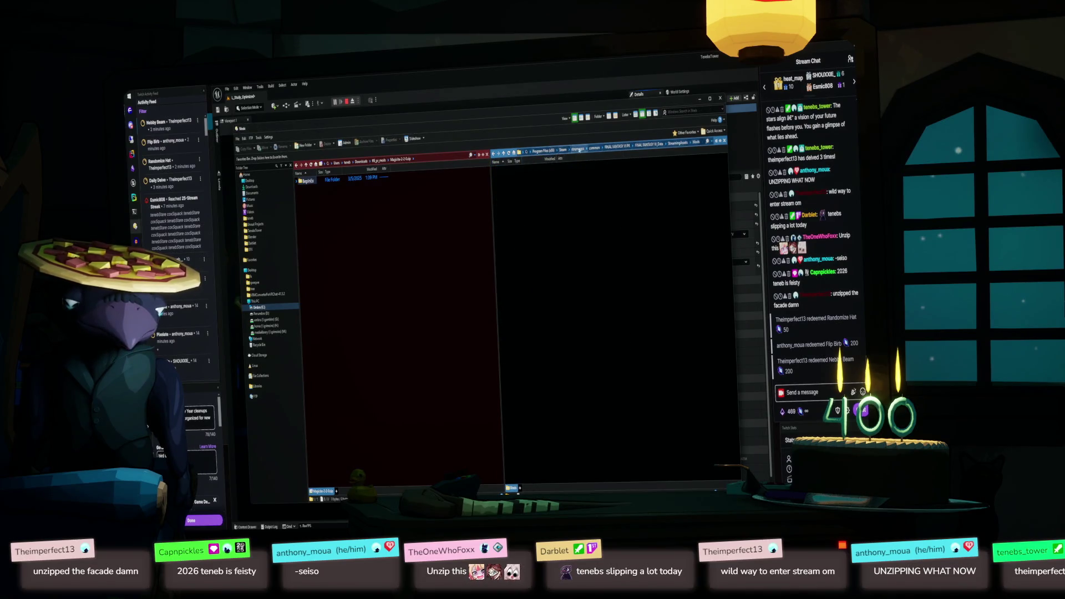
left_click(503, 153)
left_click(507, 177)
double_click(507, 180)
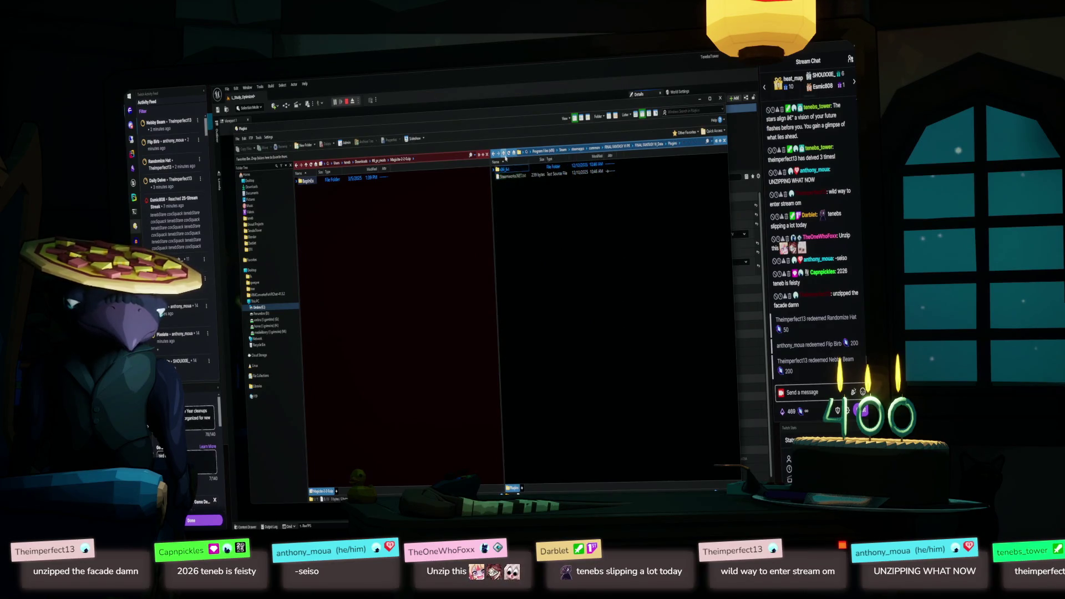
key("BackSpace")
left_click(512, 169)
double_click(512, 172)
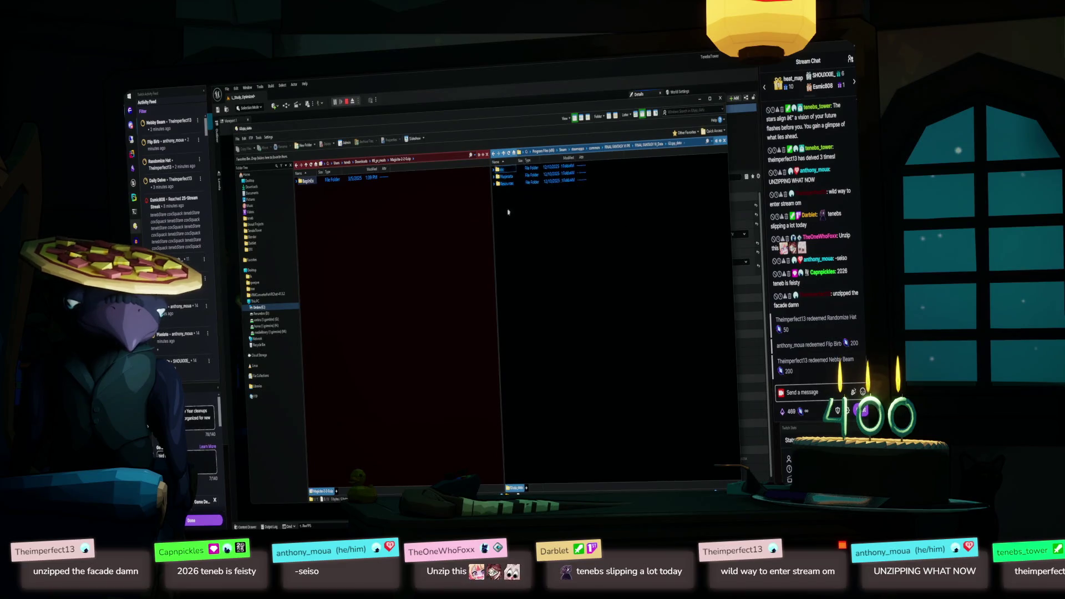
left_click(504, 153)
double_click(516, 190)
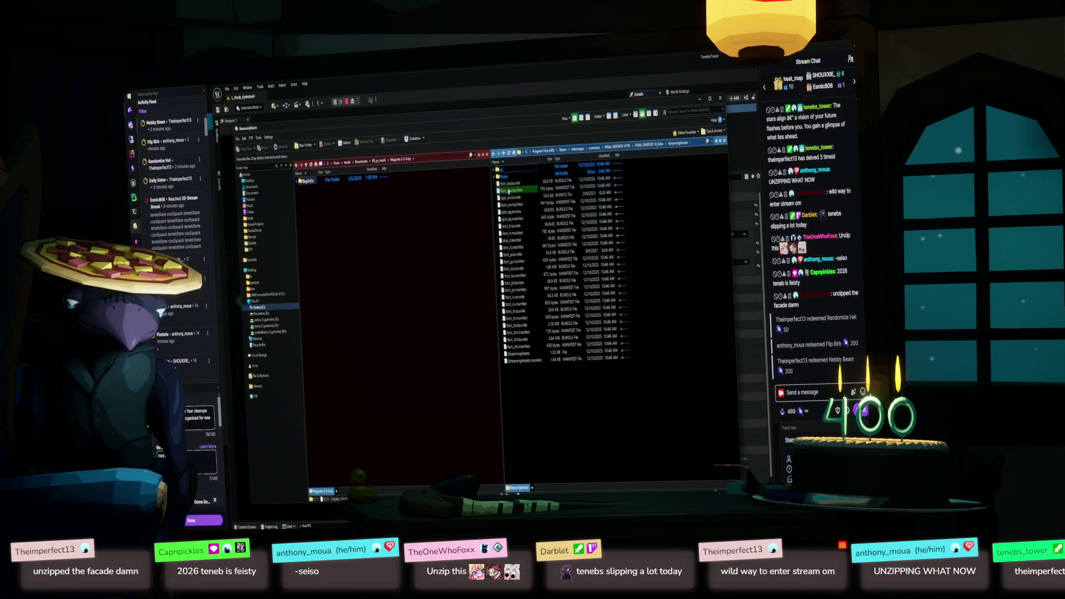
left_click(504, 154)
left_click(503, 155)
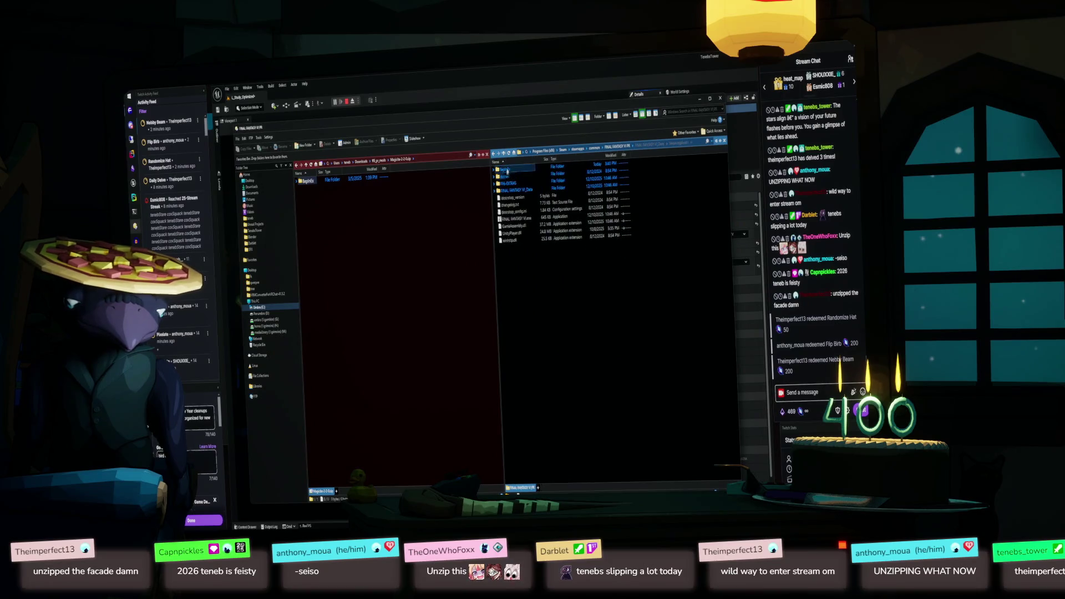
- Open Speed.cfg from BepInEx > config > Memoria.FFPR in VS Code
double_click(514, 177)
double_click(513, 177)
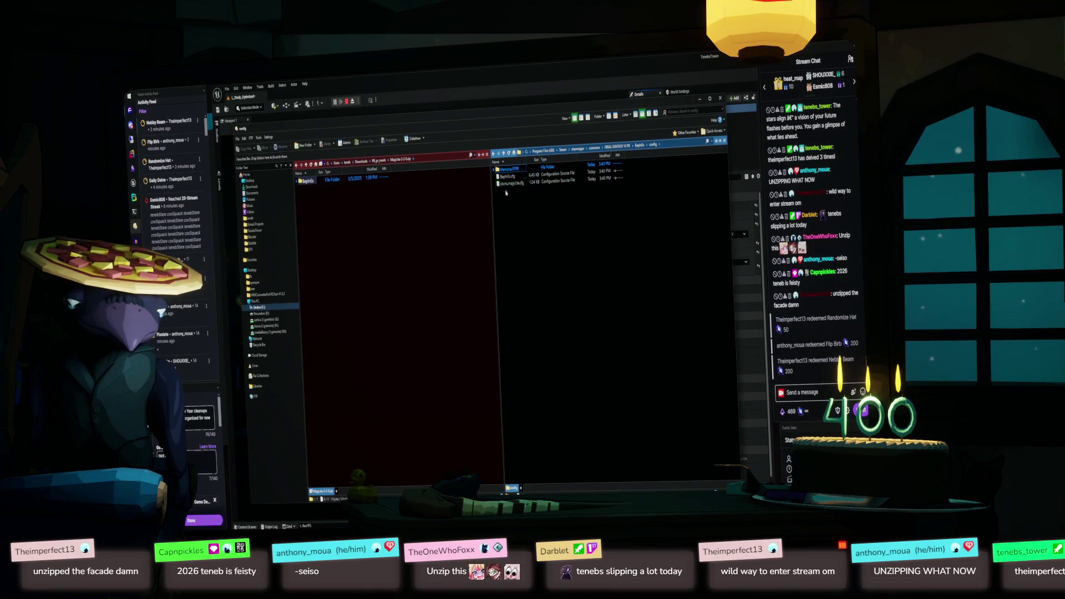
left_click(495, 171)
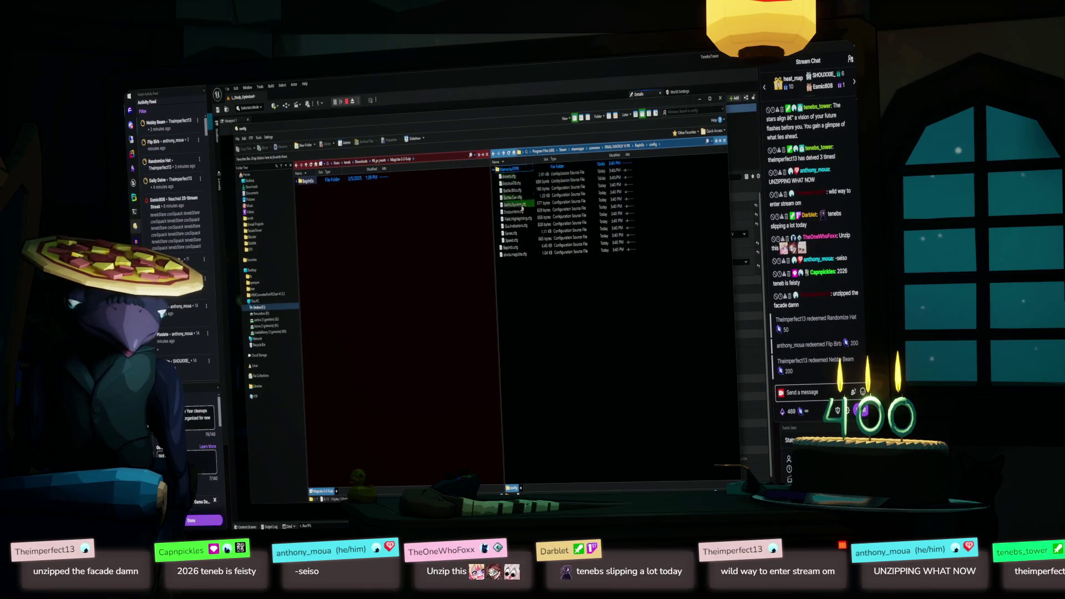
double_click(514, 235)
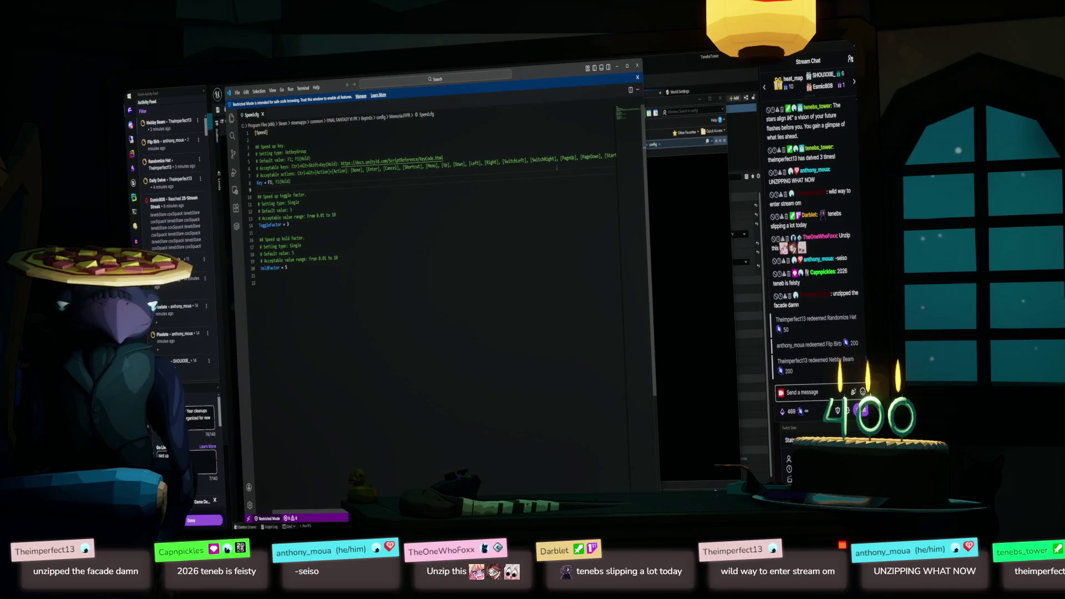
- Replace both F1 bindings on the Key line with PageUp from the accepted keys
mouse_move(642, 161)
left_mouse_down()
mouse_move(719, 161)
mouse_move(670, 168)
left_mouse_up()
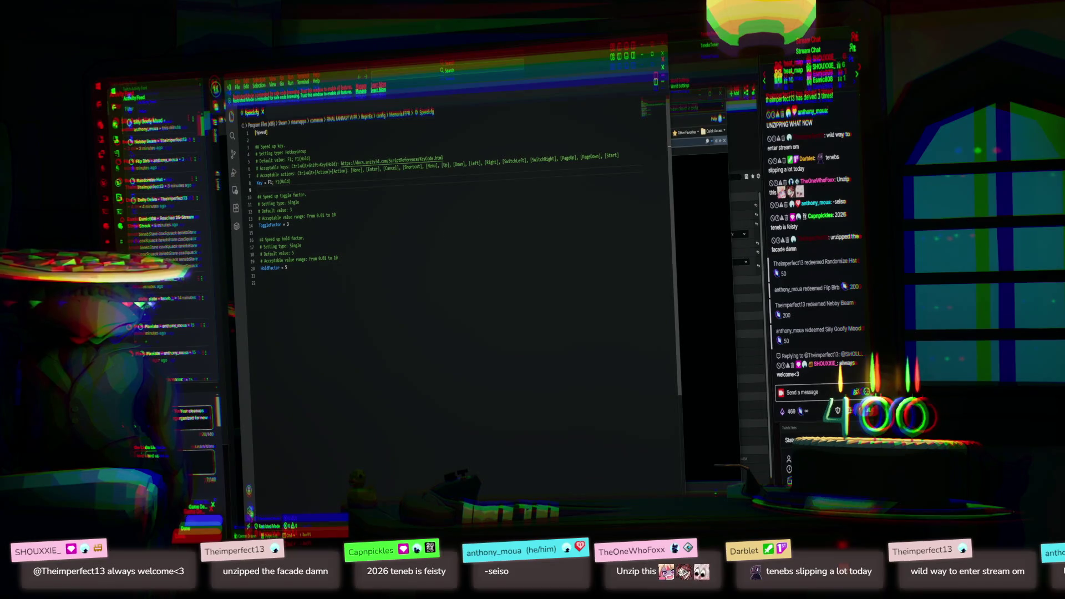
double_click(569, 158)
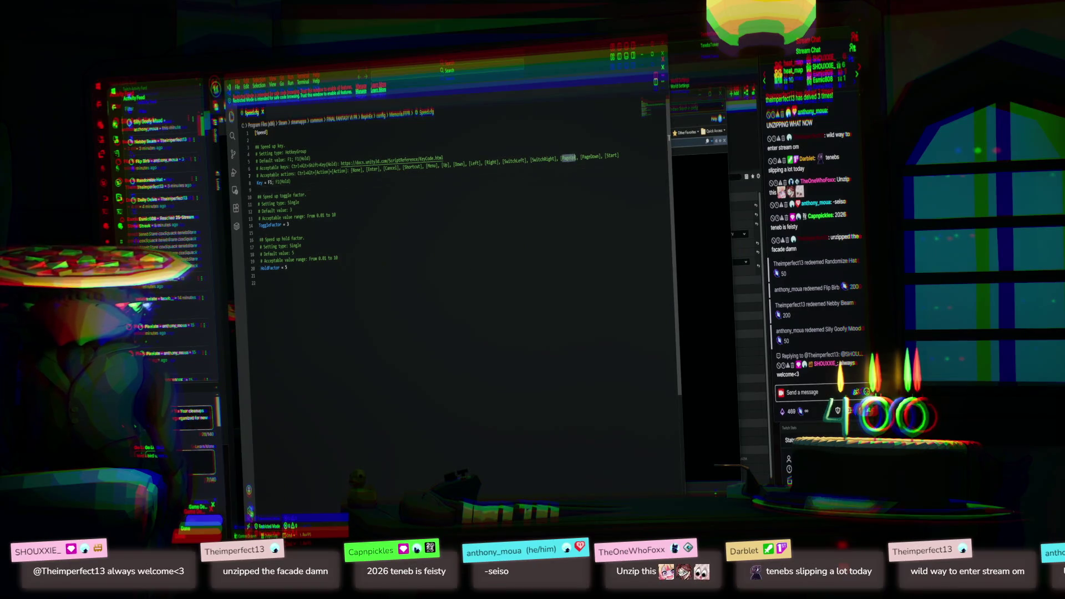
key("ctrl+c")
double_click(269, 182)
key("ctrl+v")
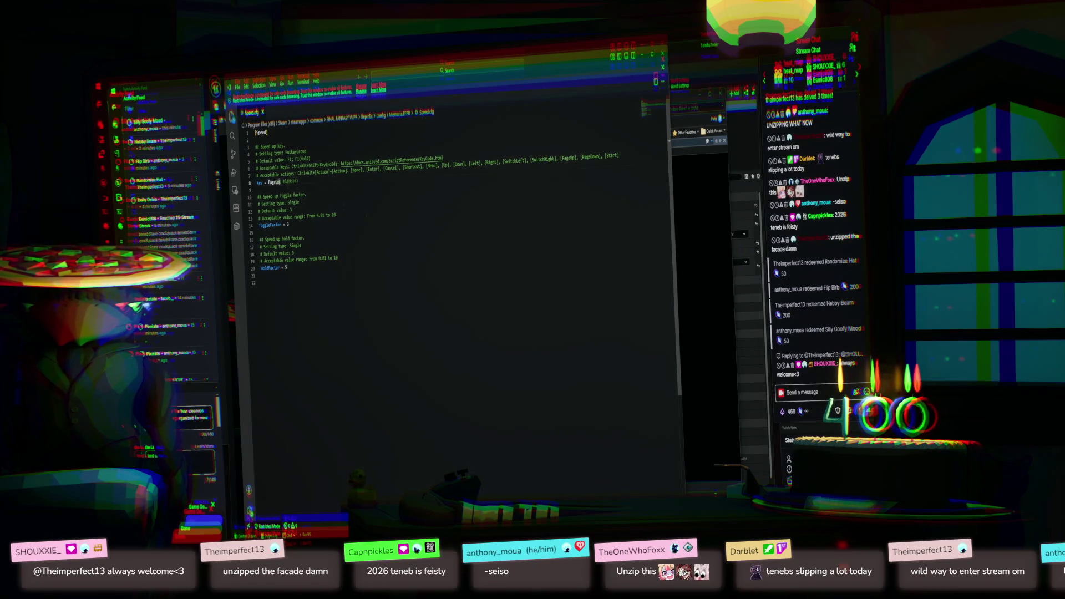
double_click(285, 182)
key("ctrl+v")
- Set ToggleFactor to 5 and HoldFactor to 10, then close Speed.cfg
double_click(295, 246)
double_click(287, 224)
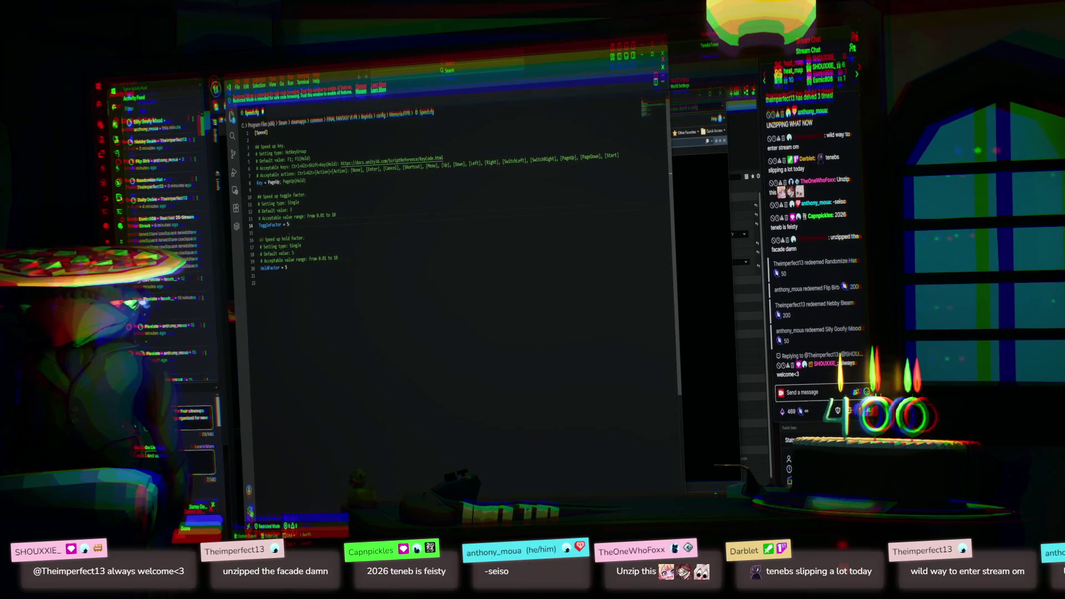
double_click(285, 268)
type("10")
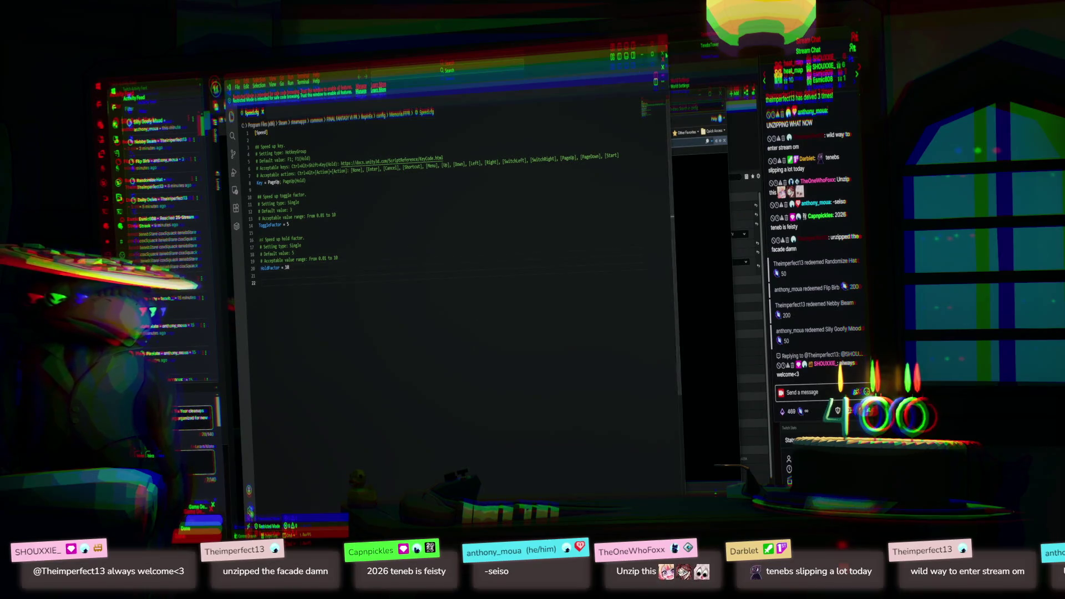
left_click(662, 53)
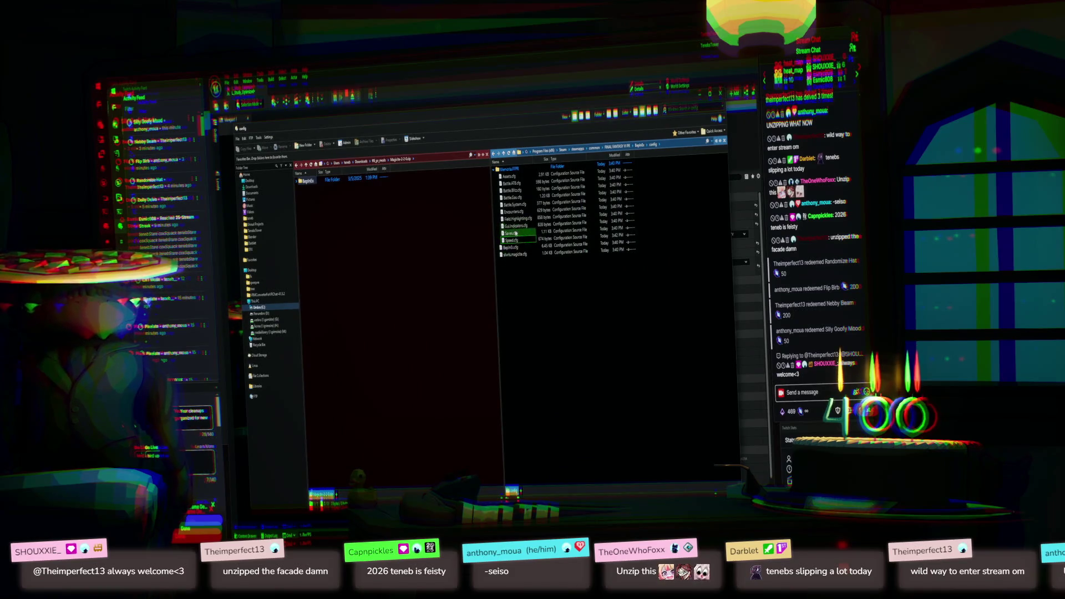
- Open Battle.Gau.cfg in VS Code and send a short stream chat message
double_click(513, 199)
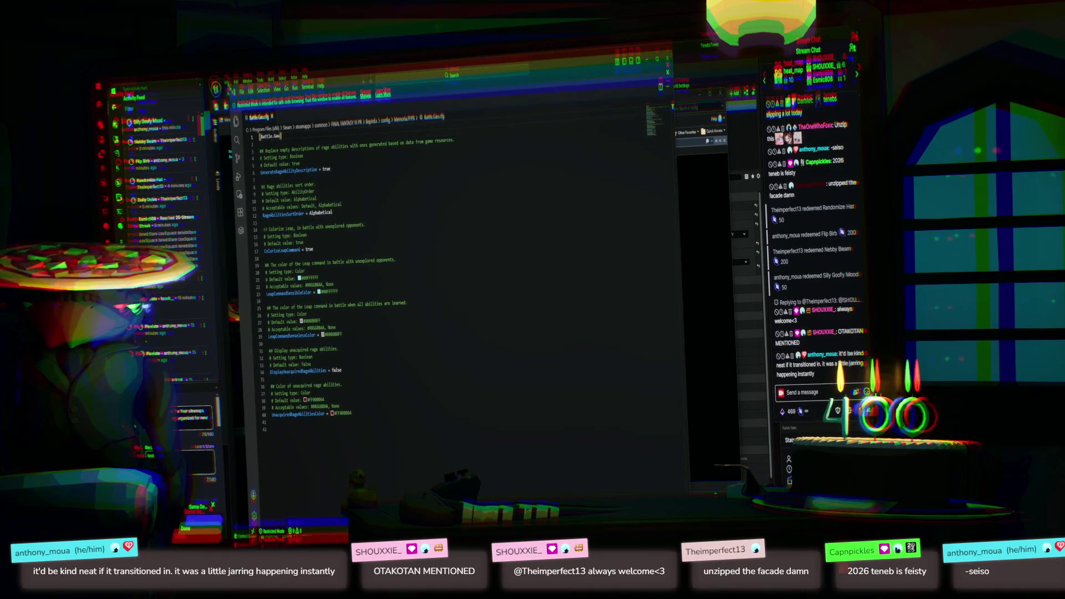
key("super+Down")
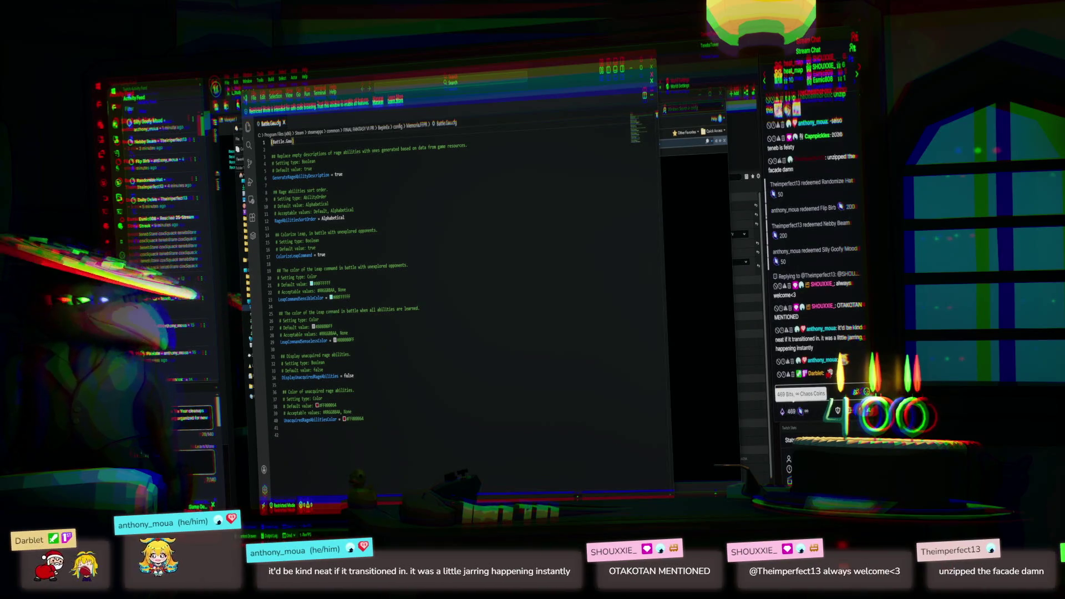
left_click(836, 390)
type("I")
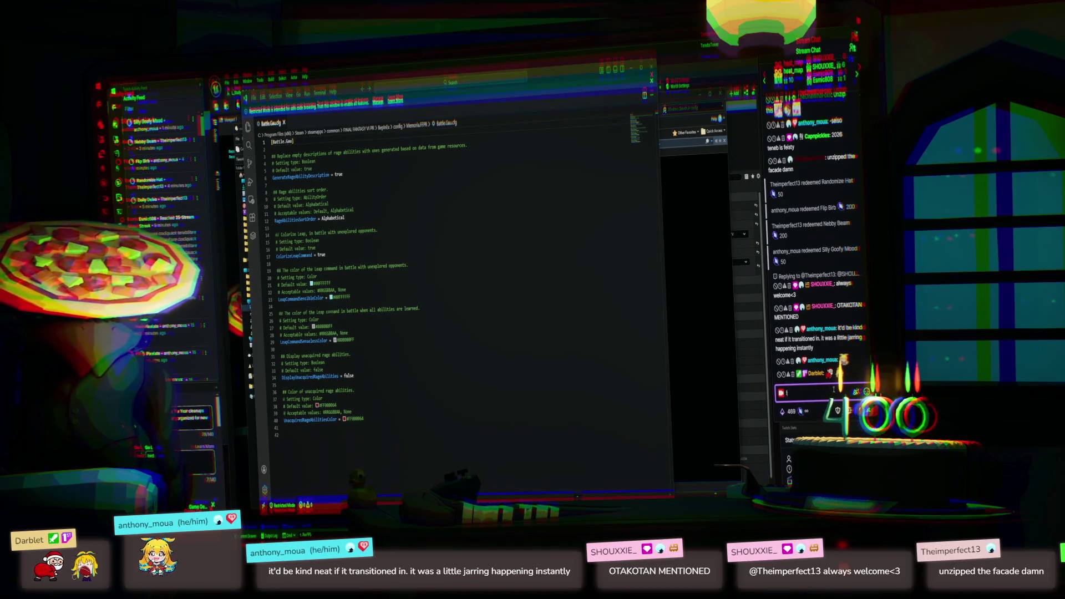
type("yel")
key("Return")
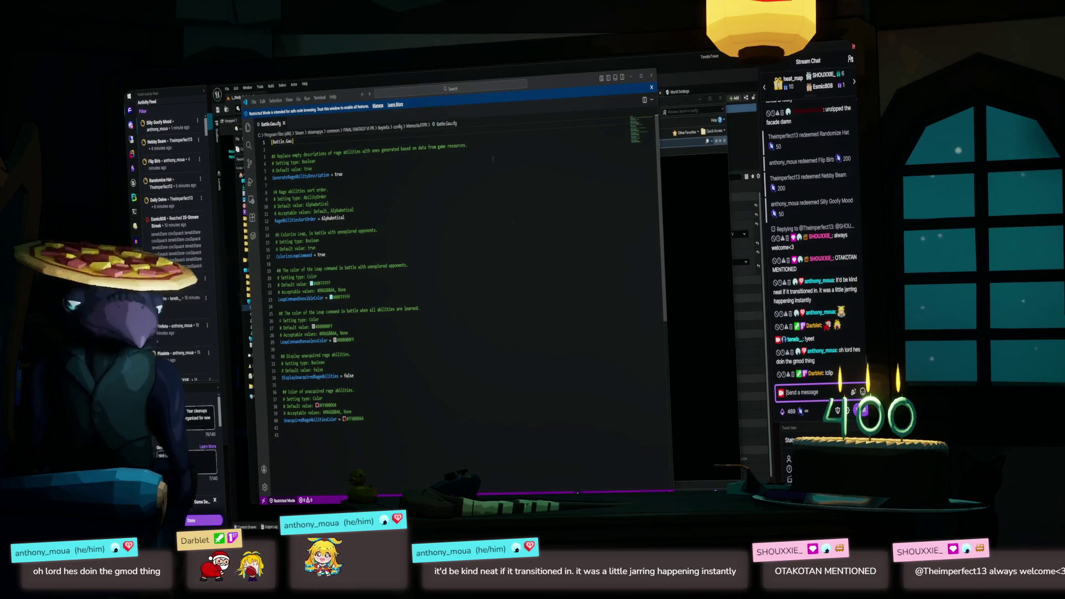
- Read through the Rage-ability options in Battle.Gau.cfg, then close it
left_click(550, 221)
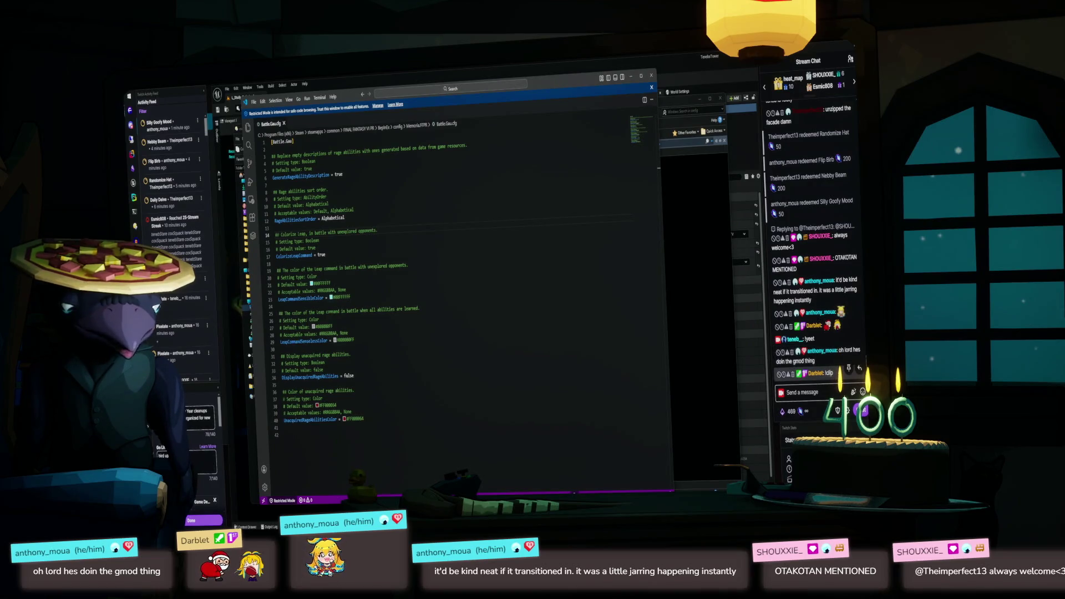
left_click(556, 297)
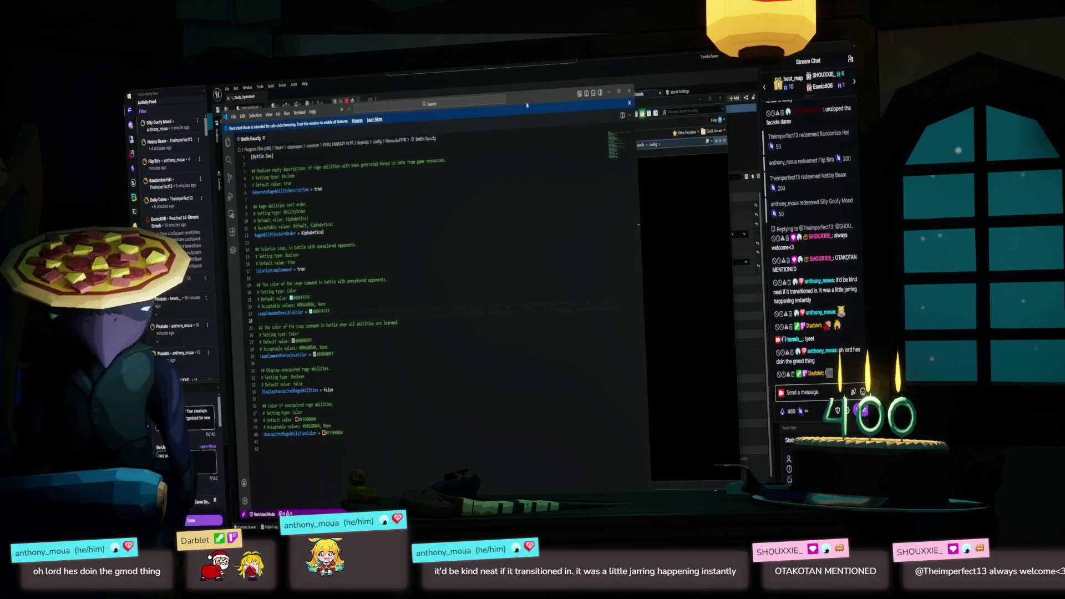
left_click(627, 90)
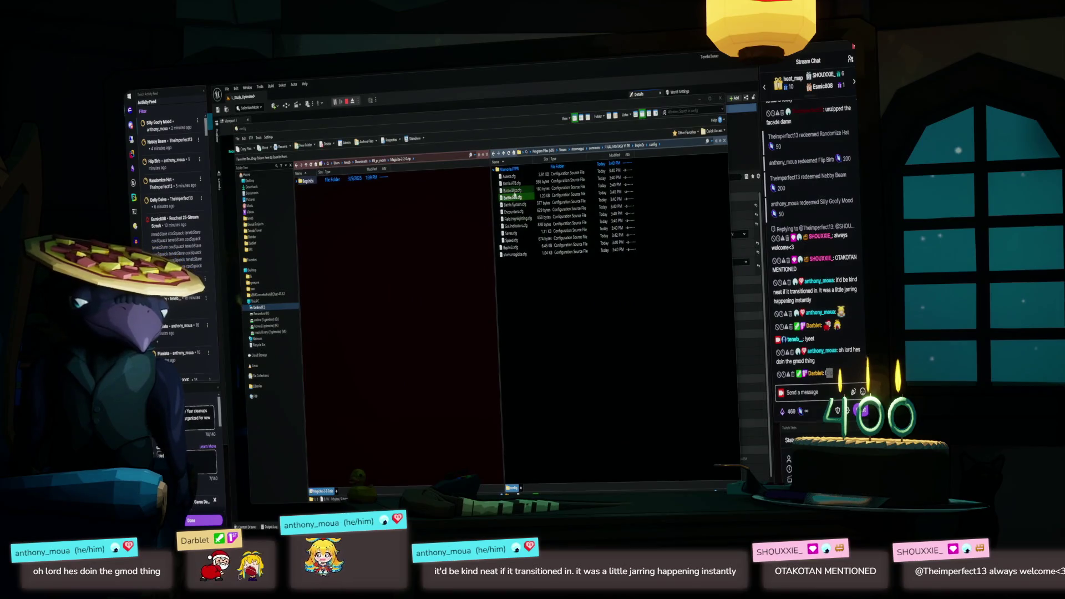
- View Battle.Blitz.cfg and silvris.magicite.cfg, close both, then close the config folder window
double_click(515, 193)
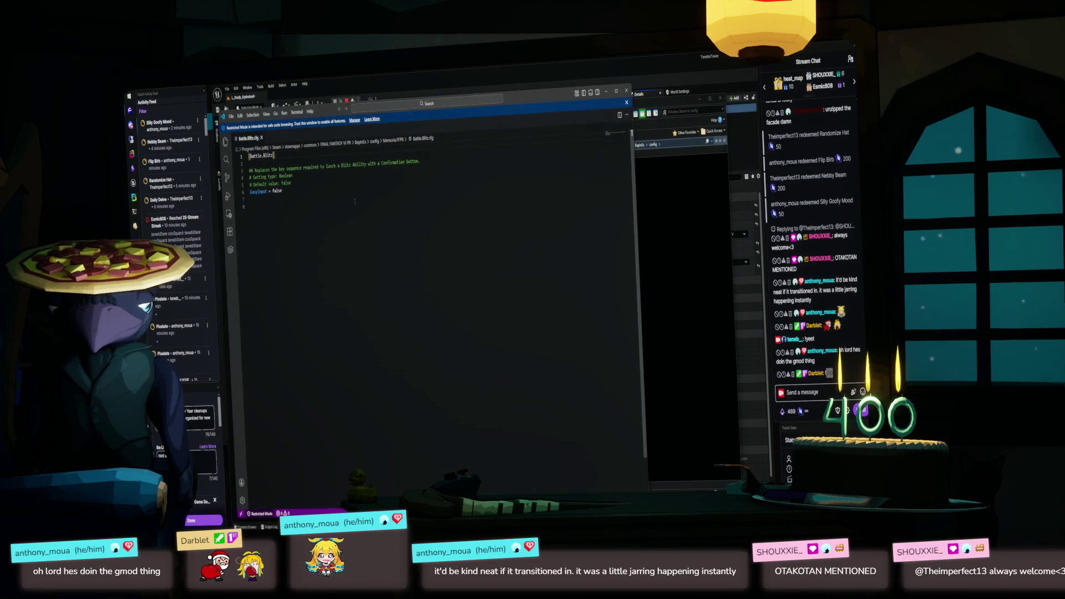
key("alt+F4")
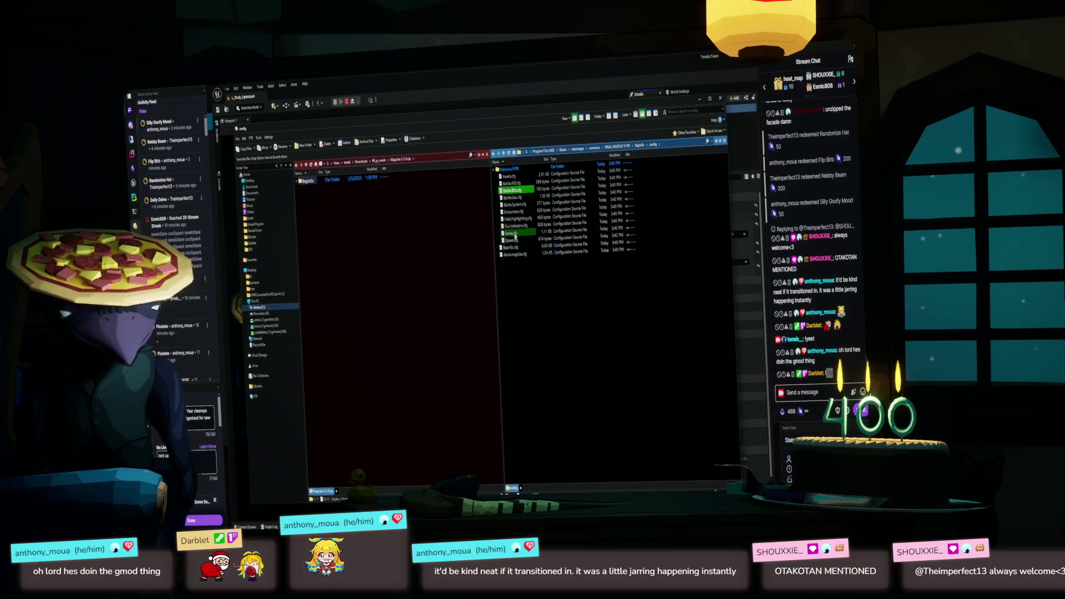
left_click(522, 256)
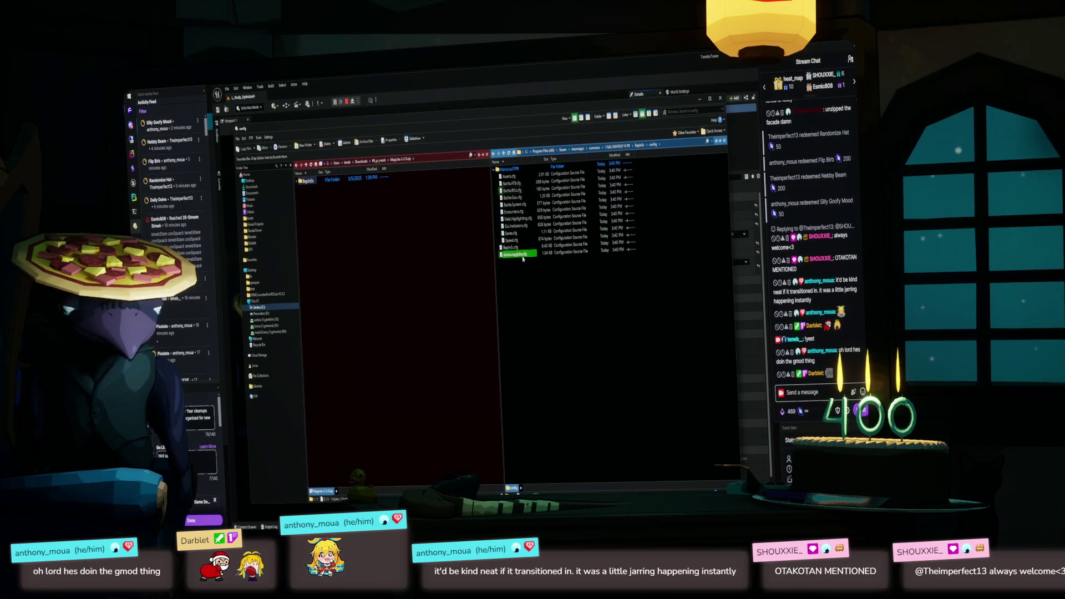
double_click(523, 257)
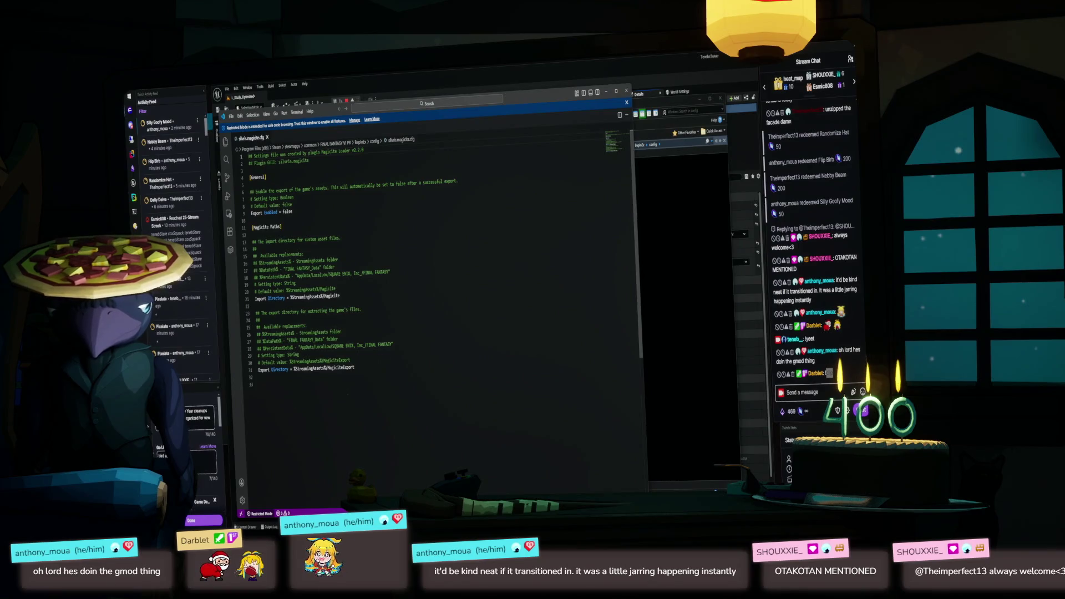
key("alt+F4")
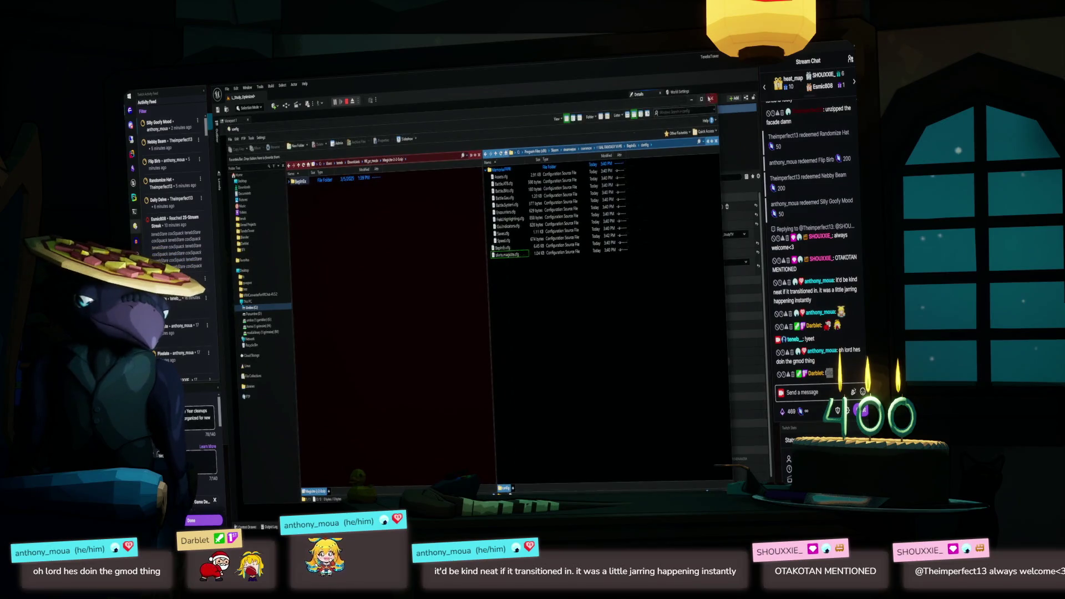
left_click(711, 99)
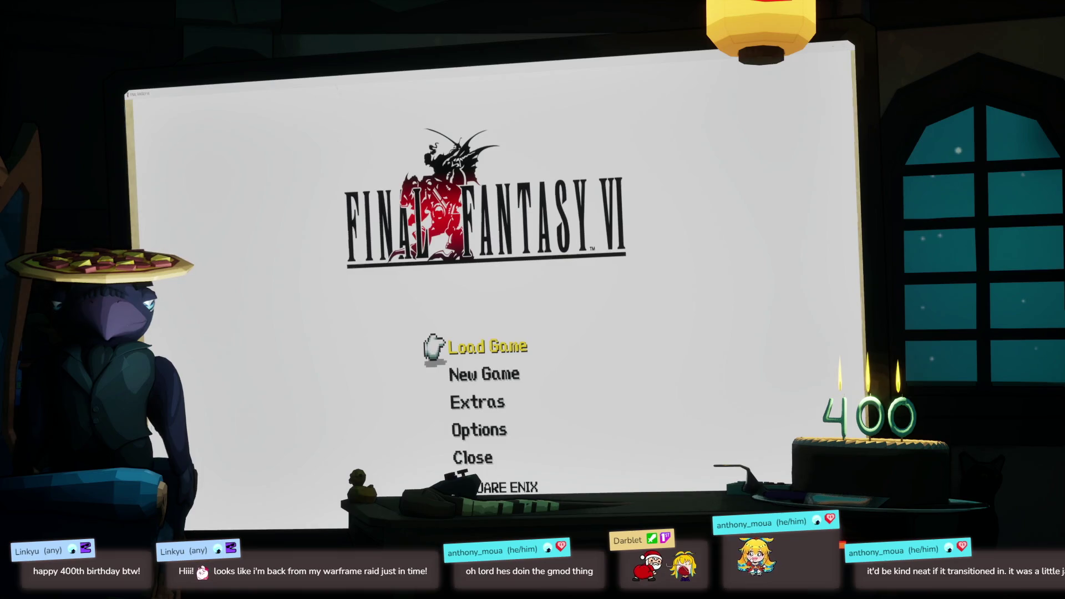
- Switch from the game back to the desktop and the dual-pane file manager
key("alt+Tab")
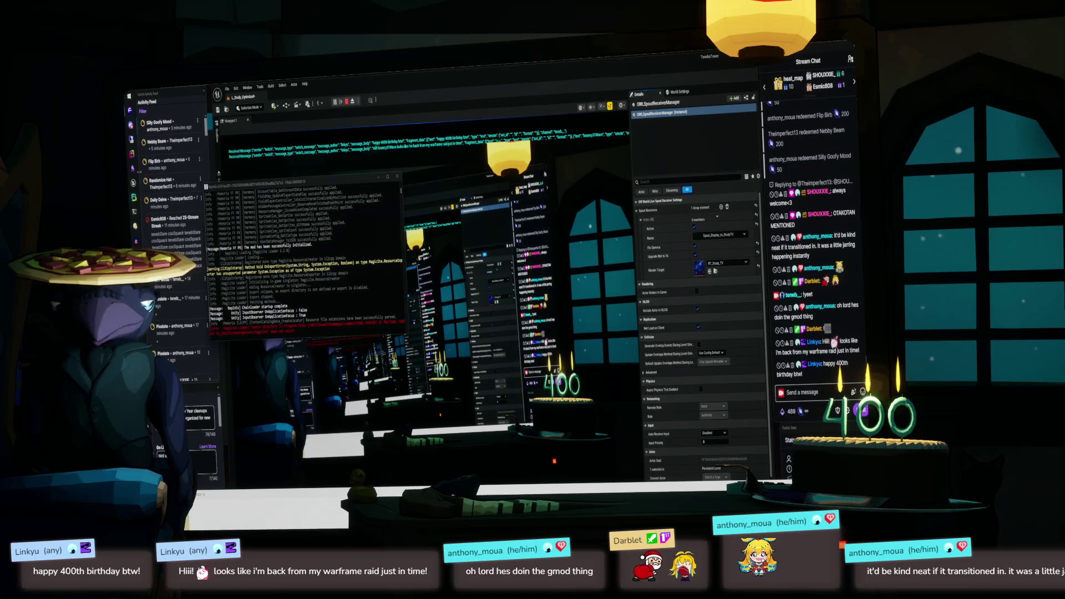
key("alt+Tab")
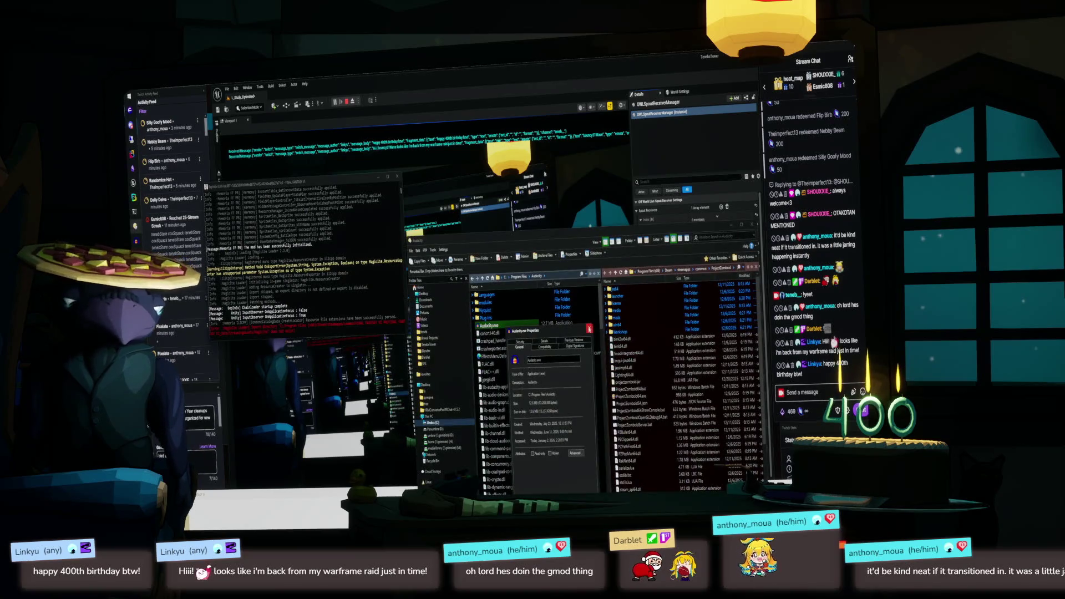
- Navigate the left pane to C:\Program Files (x86)\Steam using path autocomplete
left_click_drag(647, 221, 581, 130)
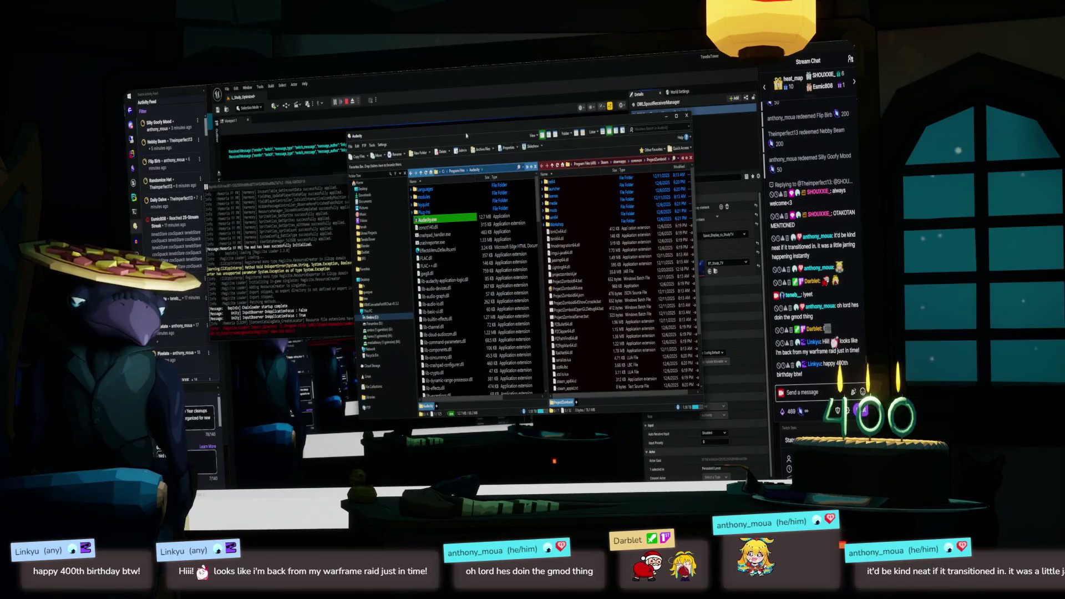
left_click(488, 168)
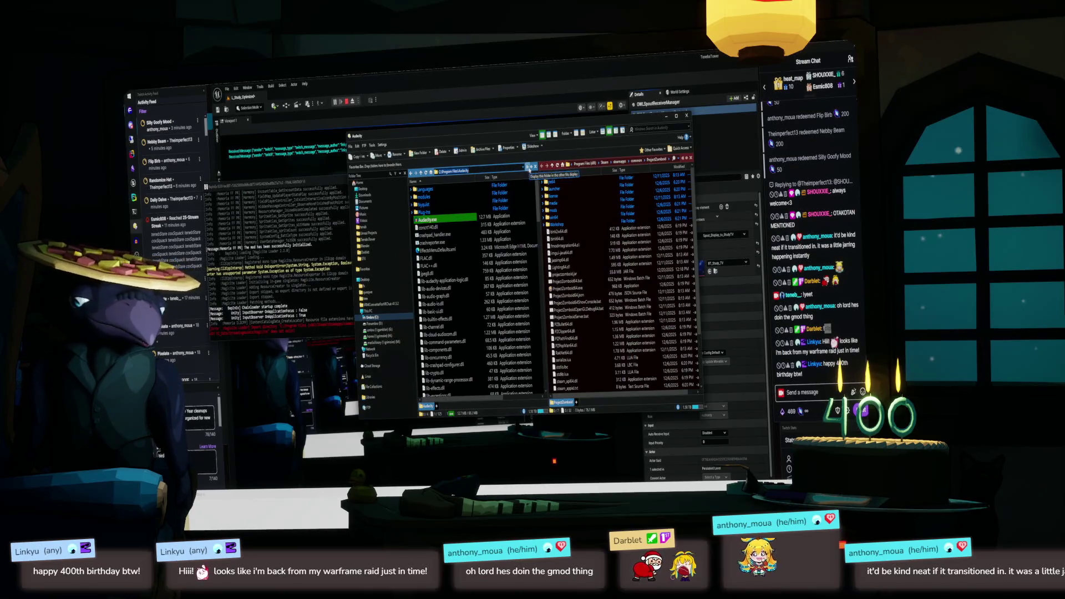
type("C:\\")
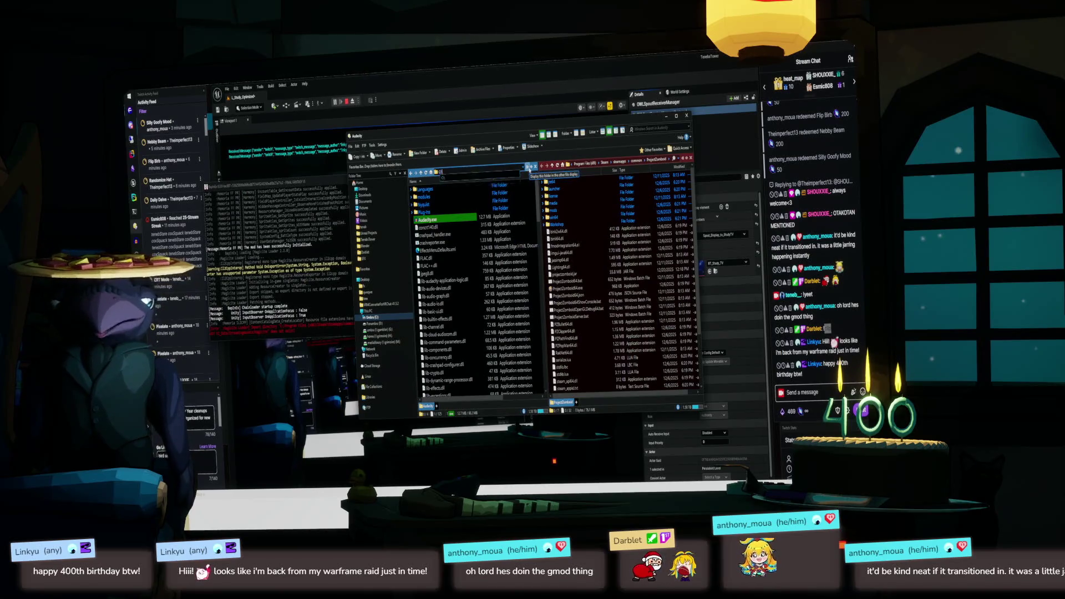
key("Down")
key("Down")
key("Down")
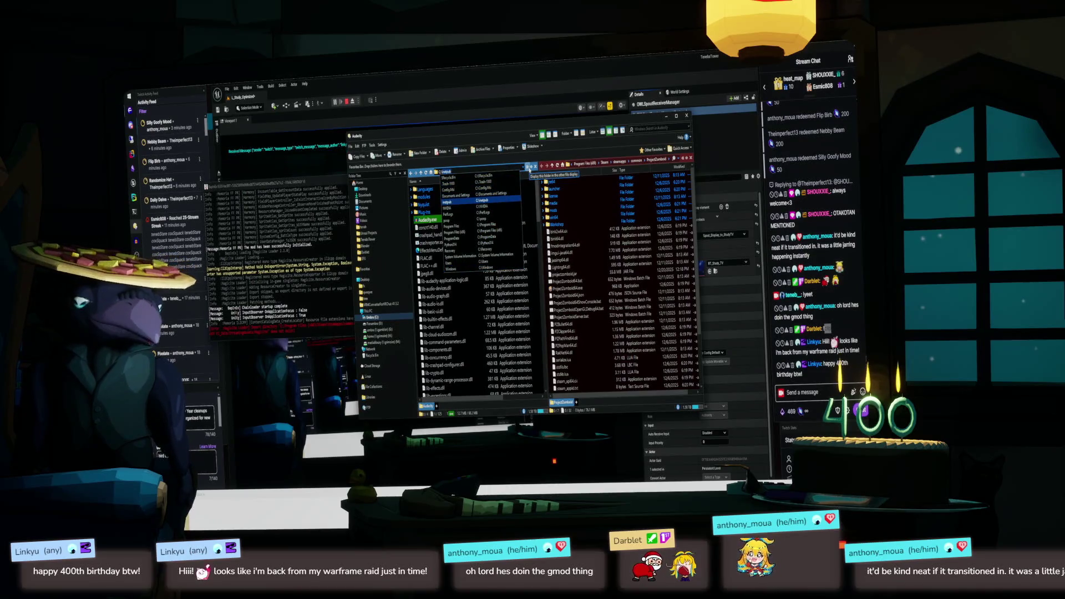
key("Up")
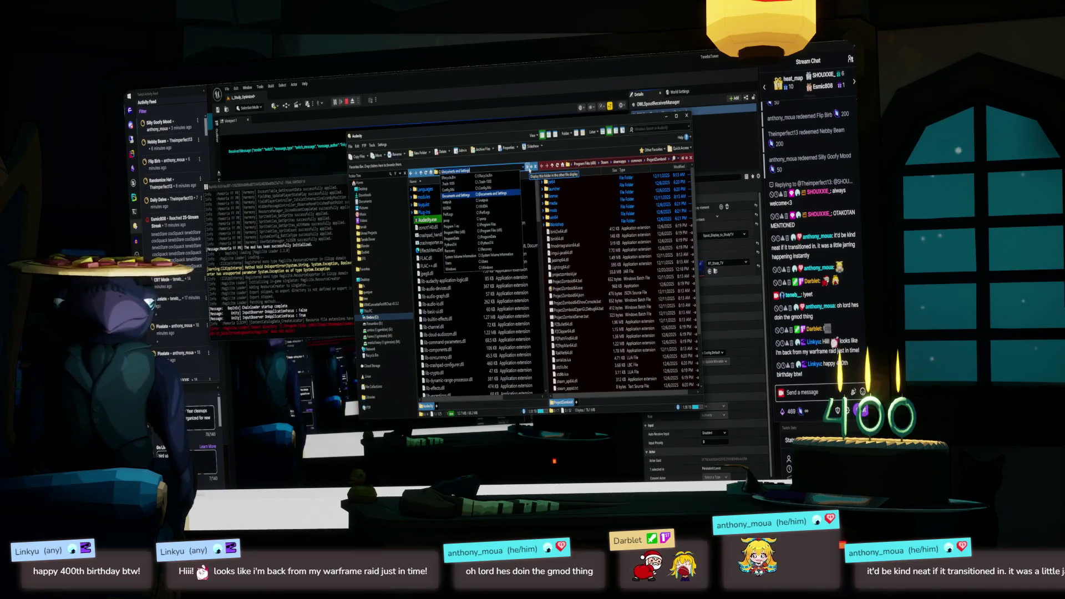
type("Program Files")
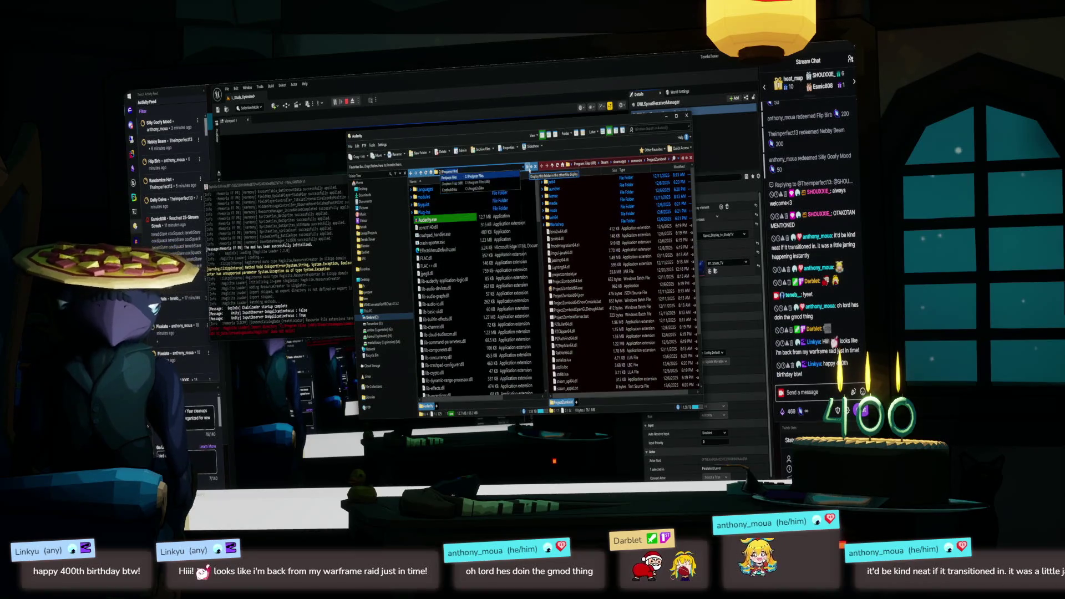
key("Down")
type("\\")
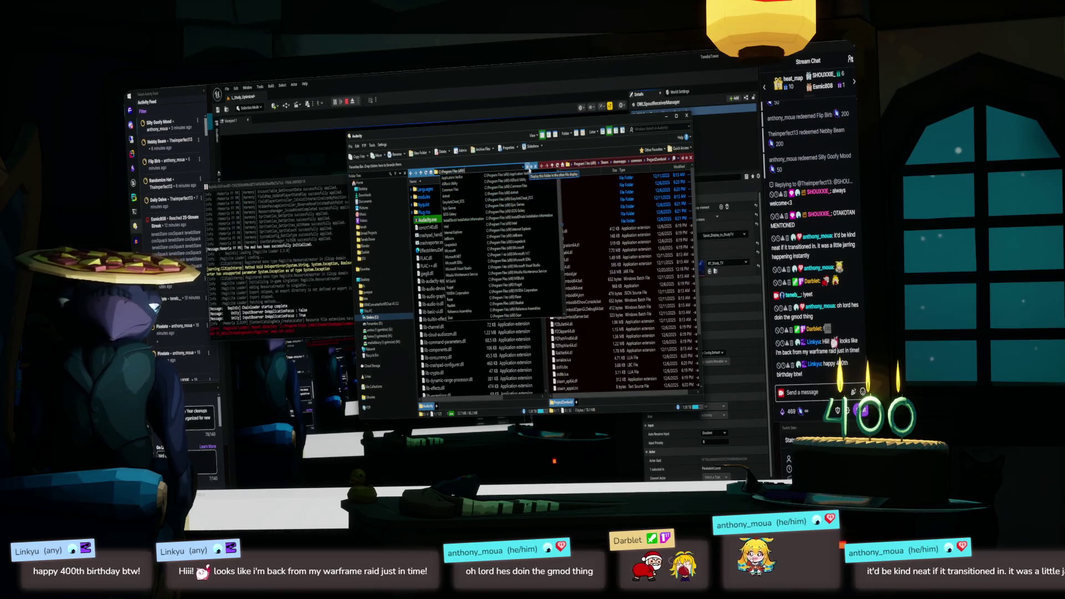
type("Steam")
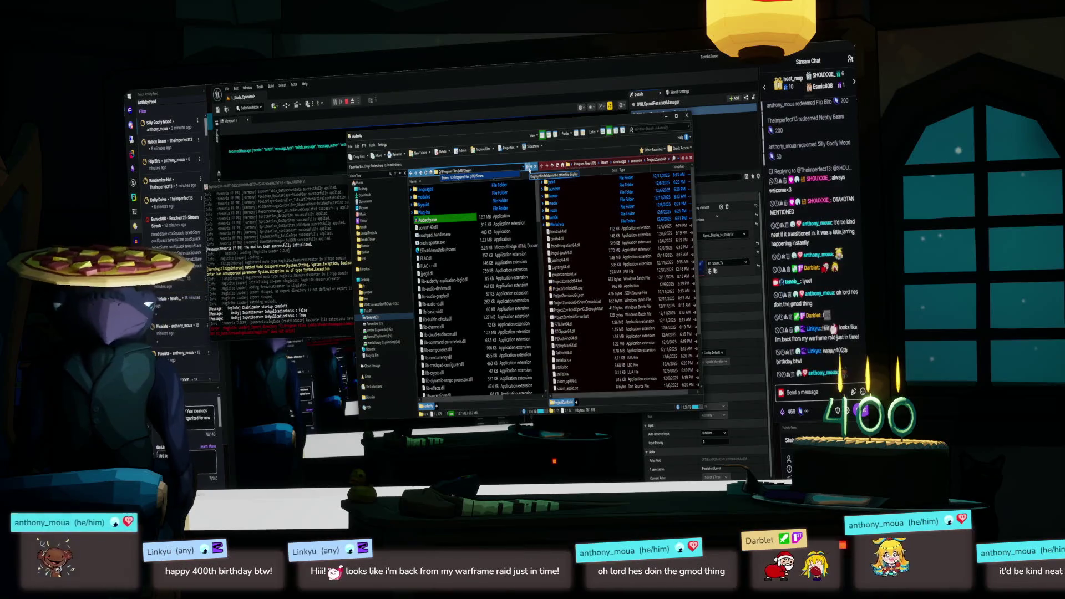
key("Return")
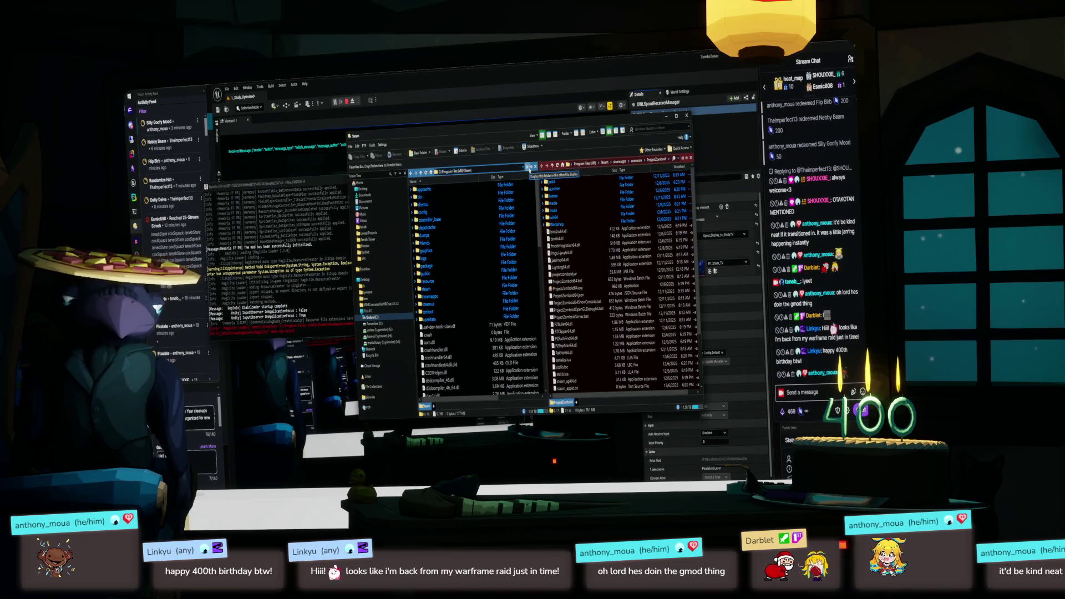
- Continue into steamapps\common and open the FINAL FANTASY VI PR folder
type("\\steam")
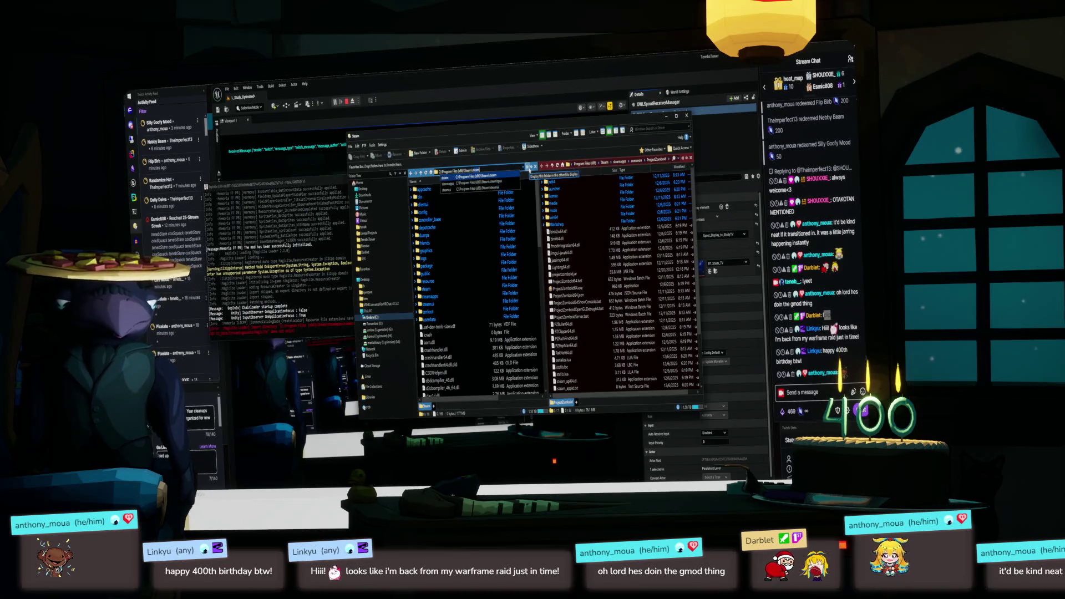
type("apps\\common\\")
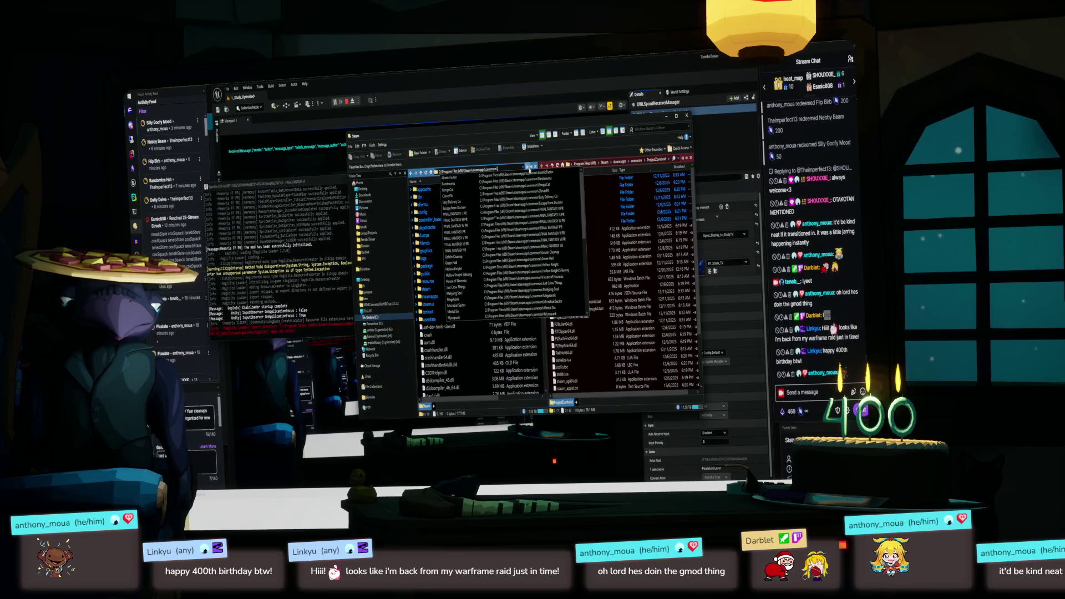
key("Down")
key("Down")
key("Down")
key("Down")
key("Down")
key("Down")
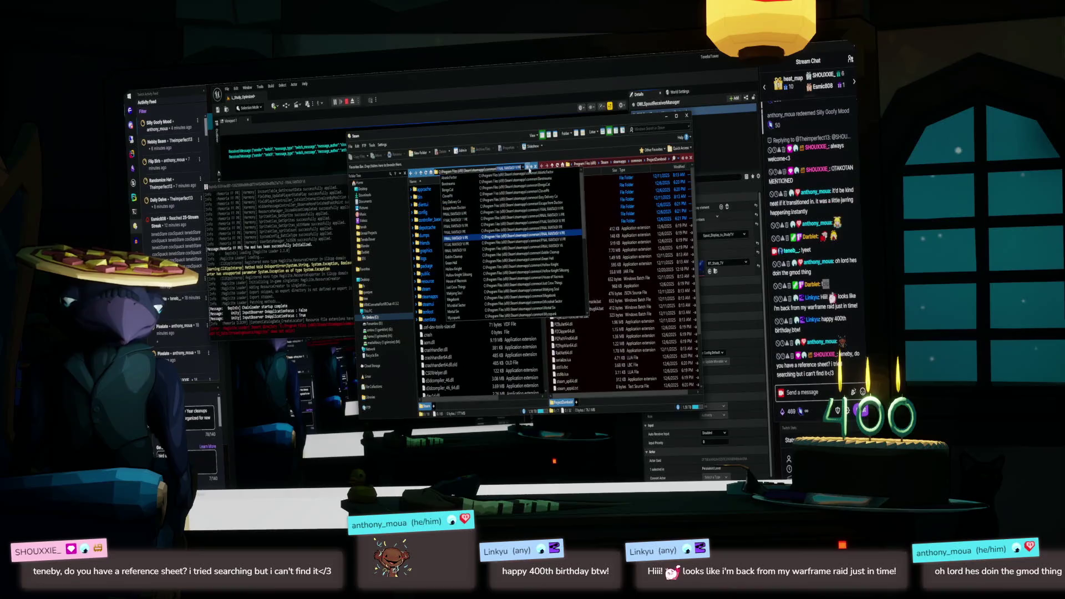
key("Return")
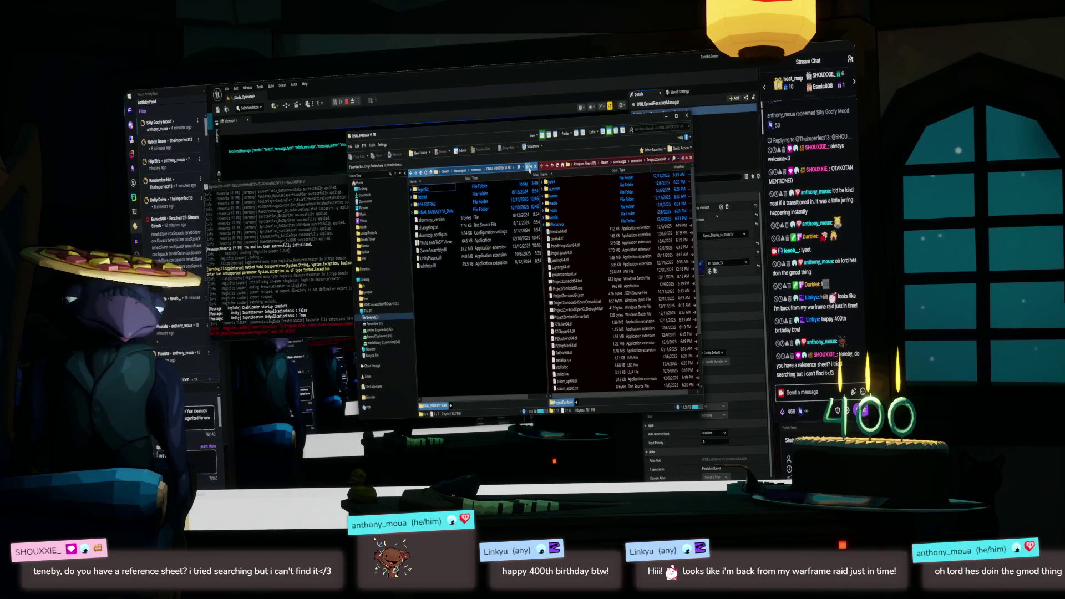
left_click_drag(434, 134, 414, 108)
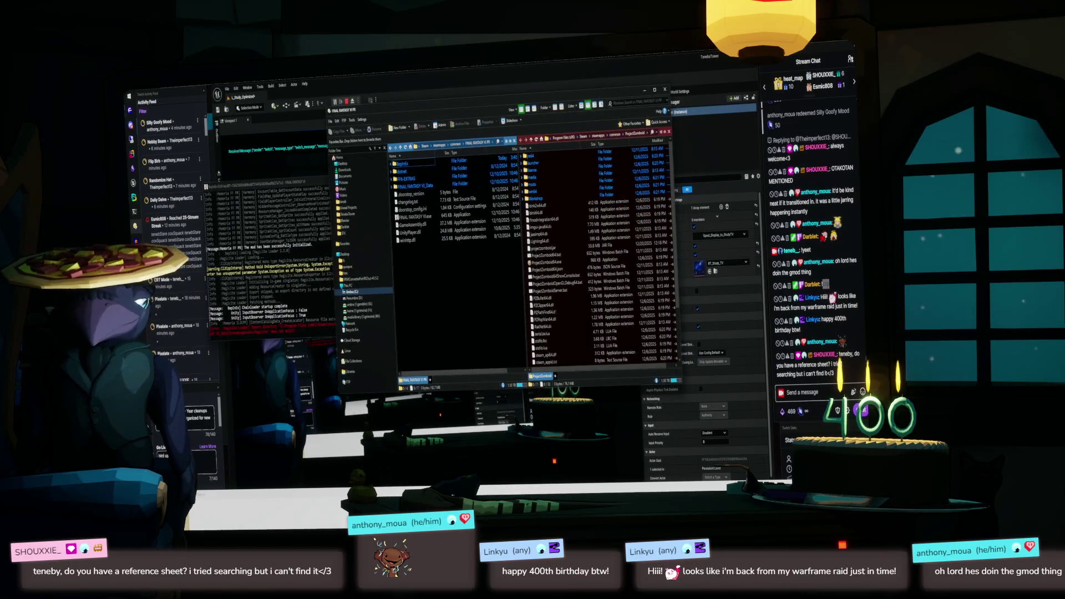
mouse_move(605, 96)
left_mouse_down()
mouse_move(480, 179)
mouse_move(142, 97)
mouse_move(261, 150)
left_mouse_up()
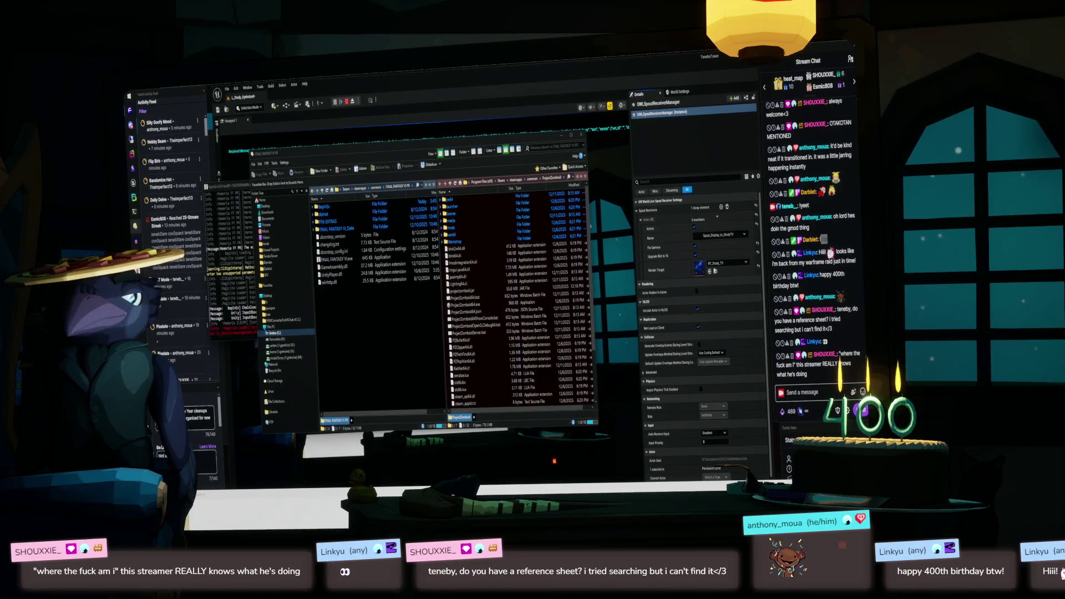
key("Return")
left_click_drag(434, 75, 265, 127)
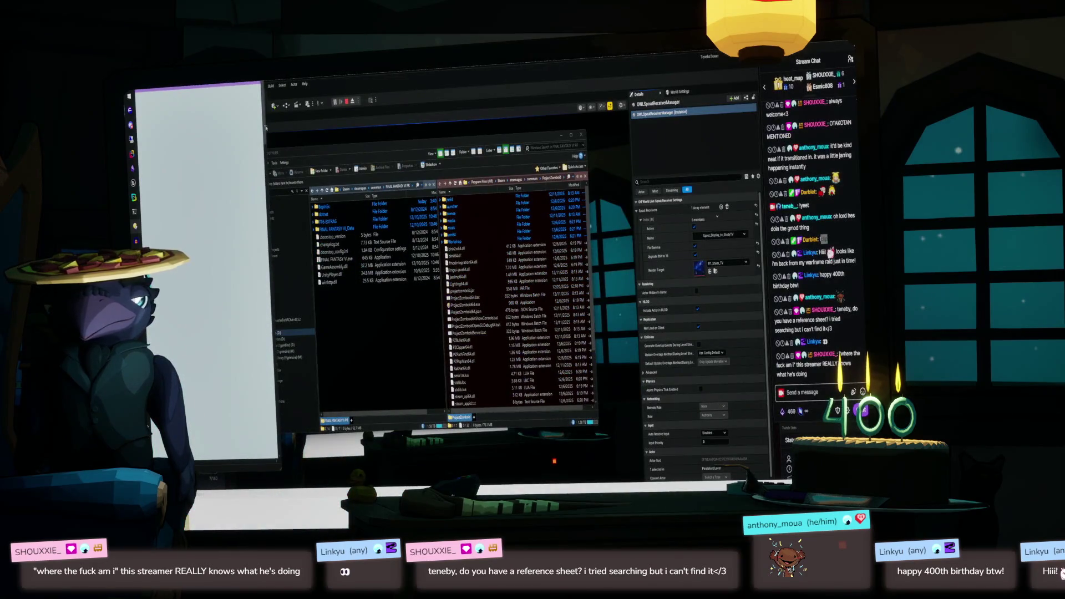
key("Escape")
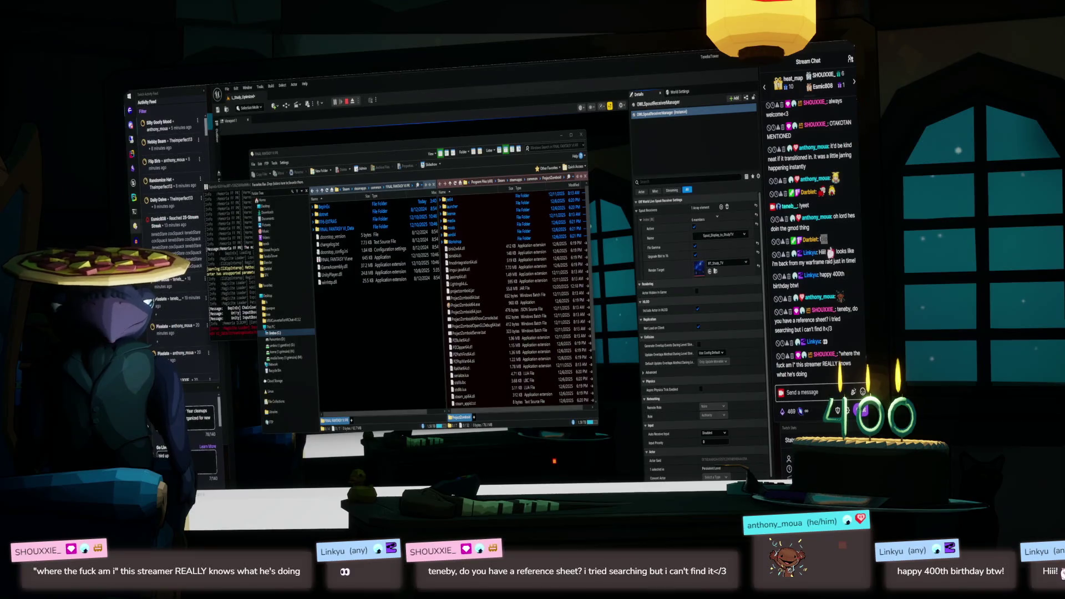
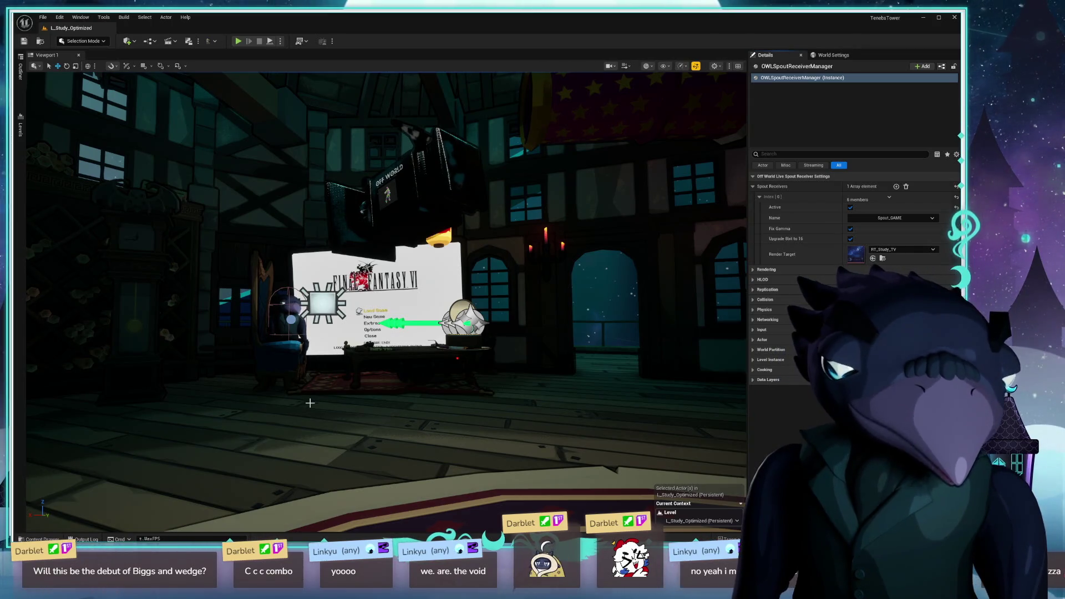
- Fly the viewport toward the Final Fantasy VI screen and select the Skybox sphere
scroll(391, 380, "up", 5)
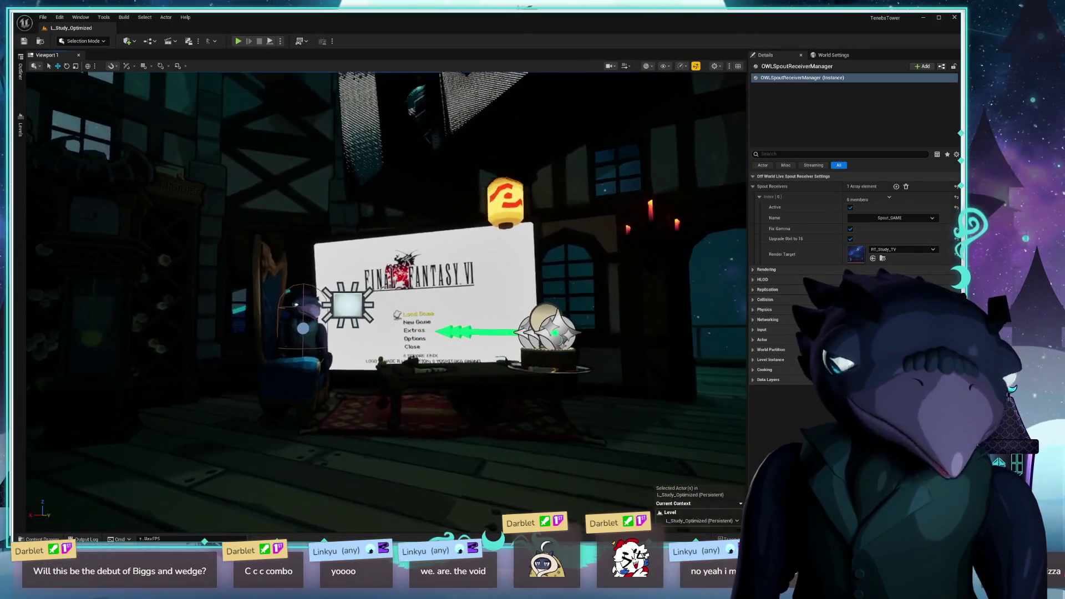
scroll(390, 379, "up", 5)
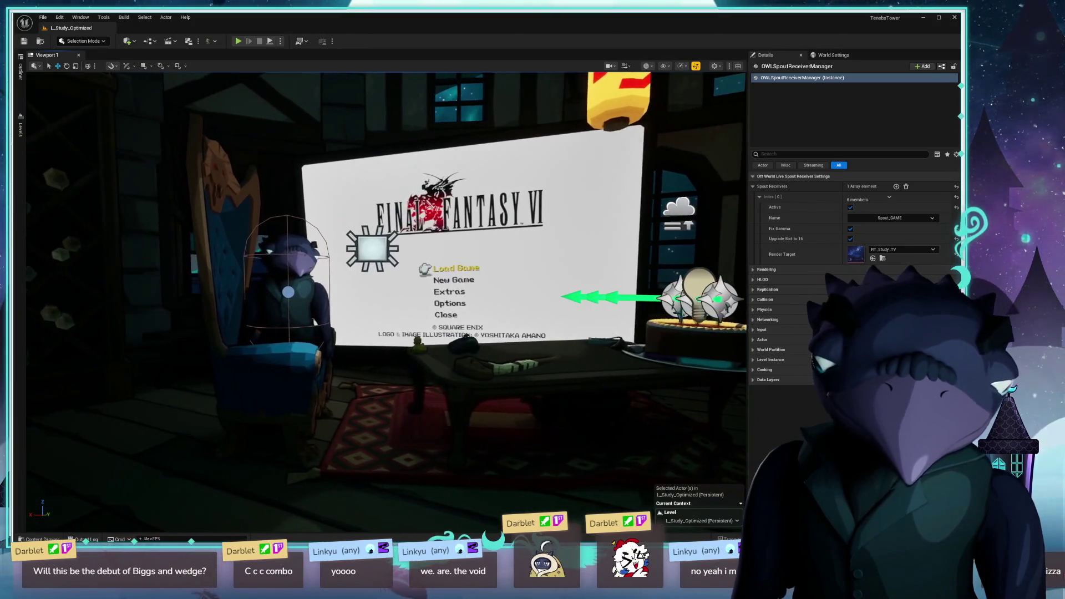
left_click(336, 396)
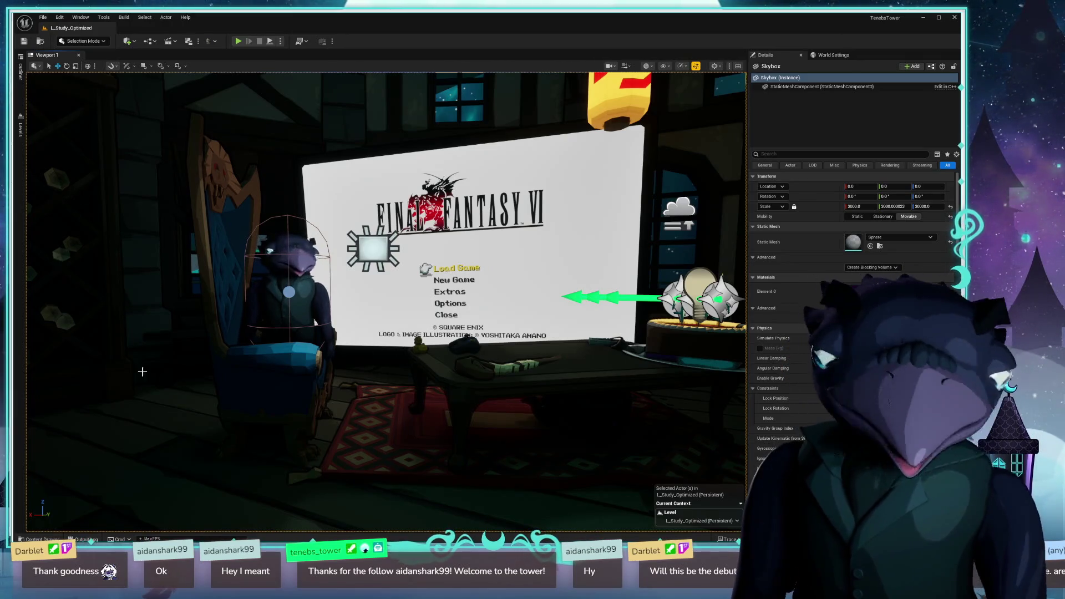
- Select the armchair, then open the Level Blueprint for L_Study_Optimized from the Blueprints menu
left_click(291, 363)
key("ctrl+p")
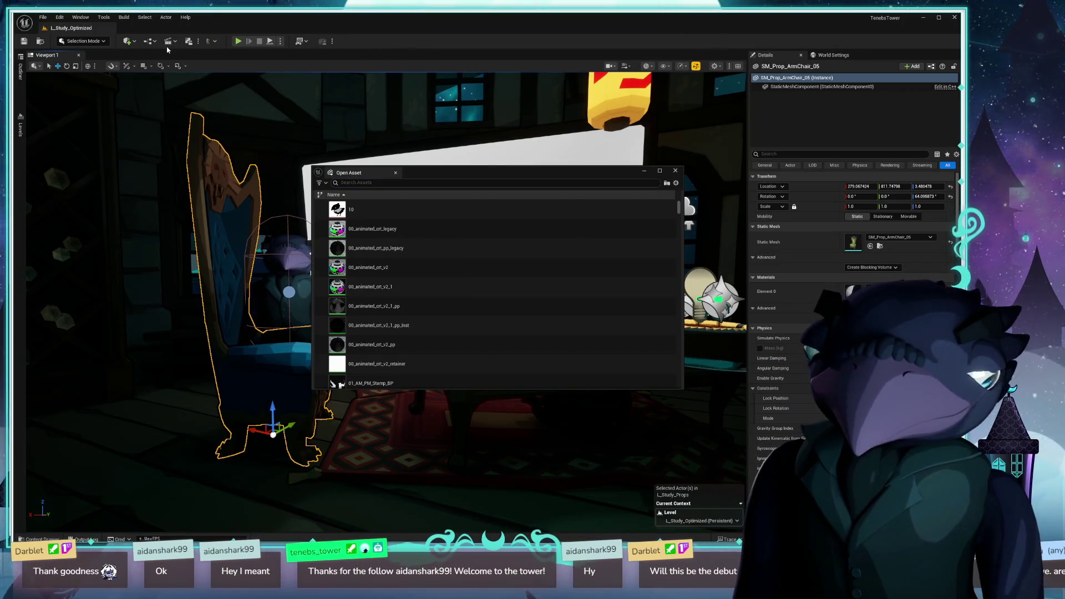
left_click(169, 41)
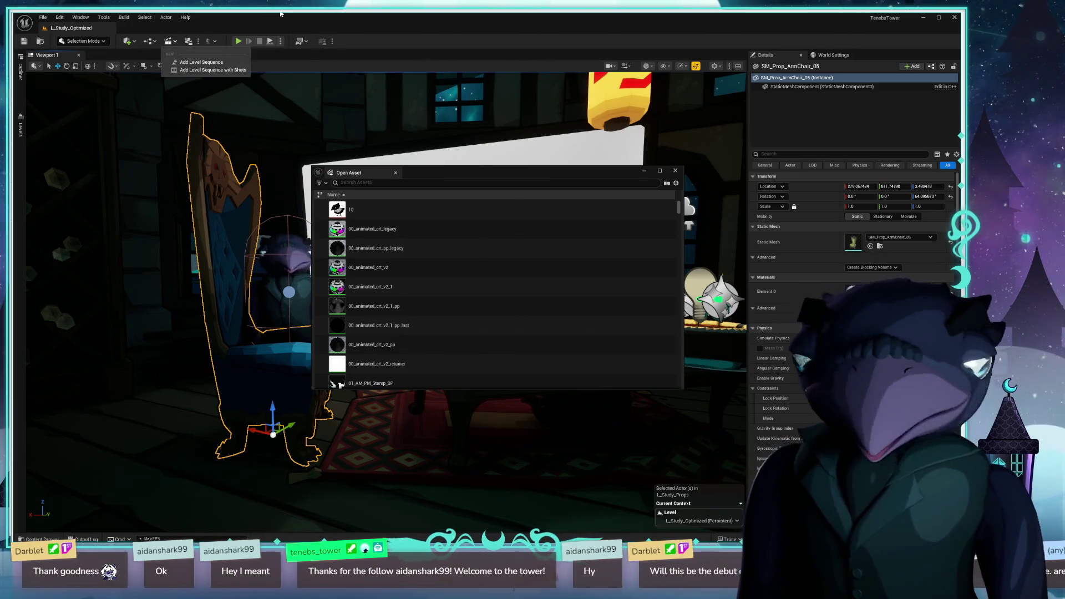
left_click(567, 136)
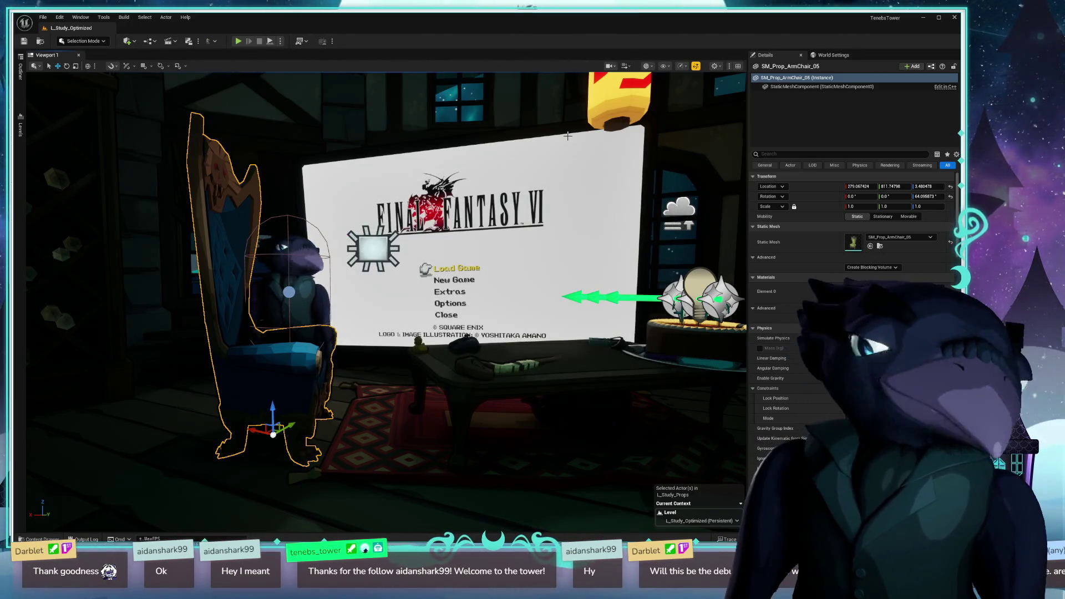
mouse_move(567, 136)
left_mouse_down()
mouse_move(605, 133)
mouse_move(633, 83)
mouse_move(611, 122)
mouse_move(555, 166)
mouse_move(488, 189)
mouse_move(333, 139)
mouse_move(200, 79)
left_mouse_up()
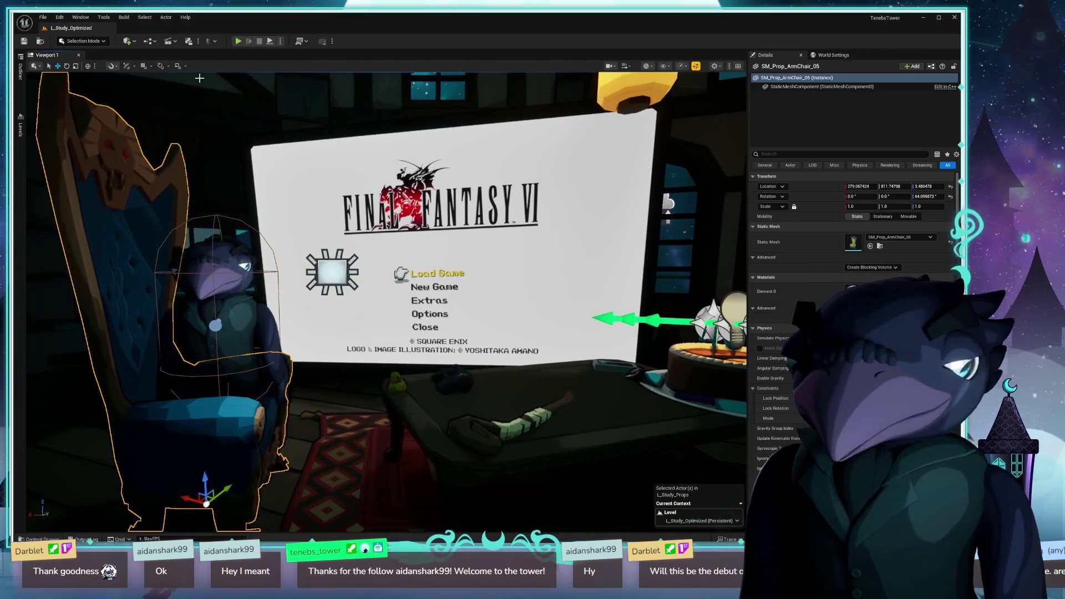
left_click(150, 41)
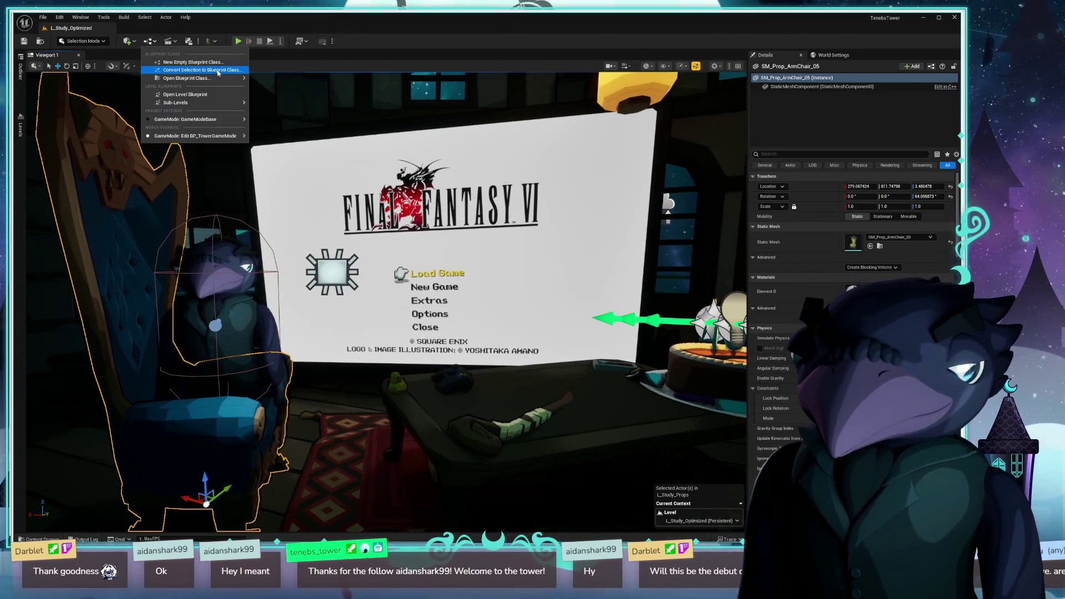
left_click(186, 94)
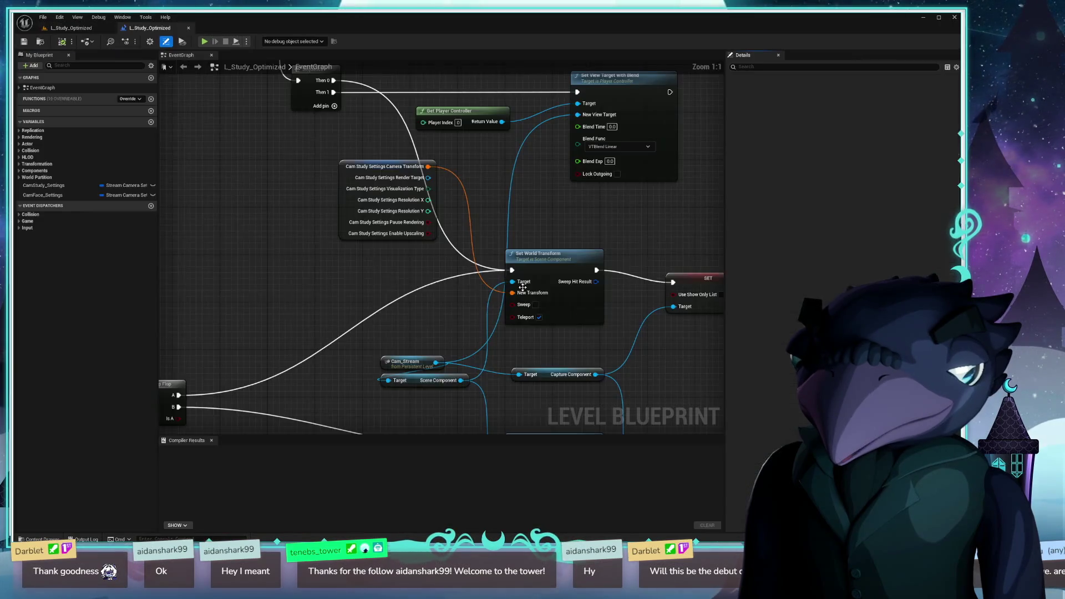
- Pan past the BeginPlay, Tab/Flip Flop and disabled Event Tick nodes, then undock the Level Blueprint
scroll(464, 240, "down", 5)
scroll(464, 239, "up", 4)
mouse_move(528, 330)
left_mouse_down()
mouse_move(498, 431)
mouse_move(499, 286)
mouse_move(455, 63)
left_mouse_up()
left_click_drag(342, 325, 421, 420)
mouse_move(330, 200)
left_mouse_down()
mouse_move(356, 427)
mouse_move(359, 167)
mouse_move(339, 374)
left_mouse_up()
right_click(318, 440)
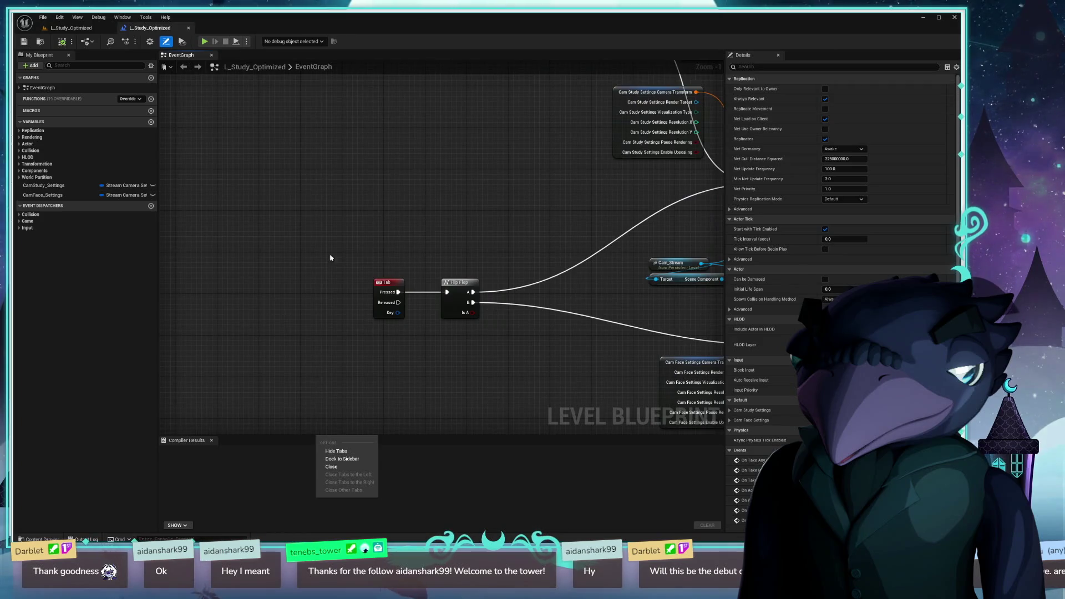
left_click_drag(330, 258, 428, 130)
left_click_drag(438, 330, 395, 197)
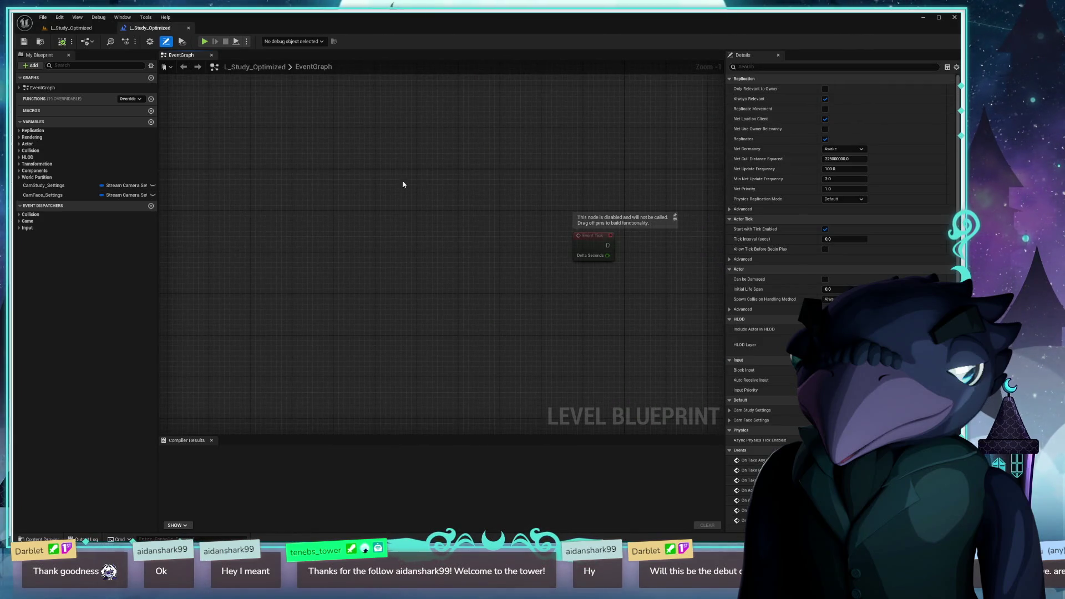
mouse_move(146, 29)
left_mouse_down()
mouse_move(311, 153)
mouse_move(205, 65)
left_mouse_up()
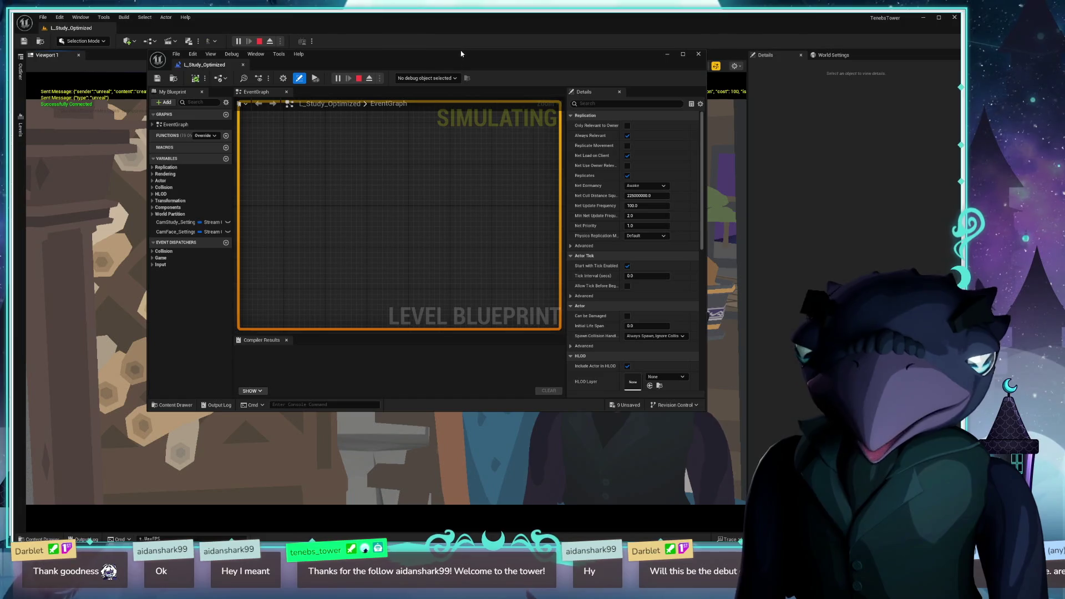
- Move the floating Blueprint window up-left, enlarge it from its corner, and zoom the graph
left_click_drag(461, 54, 359, 25)
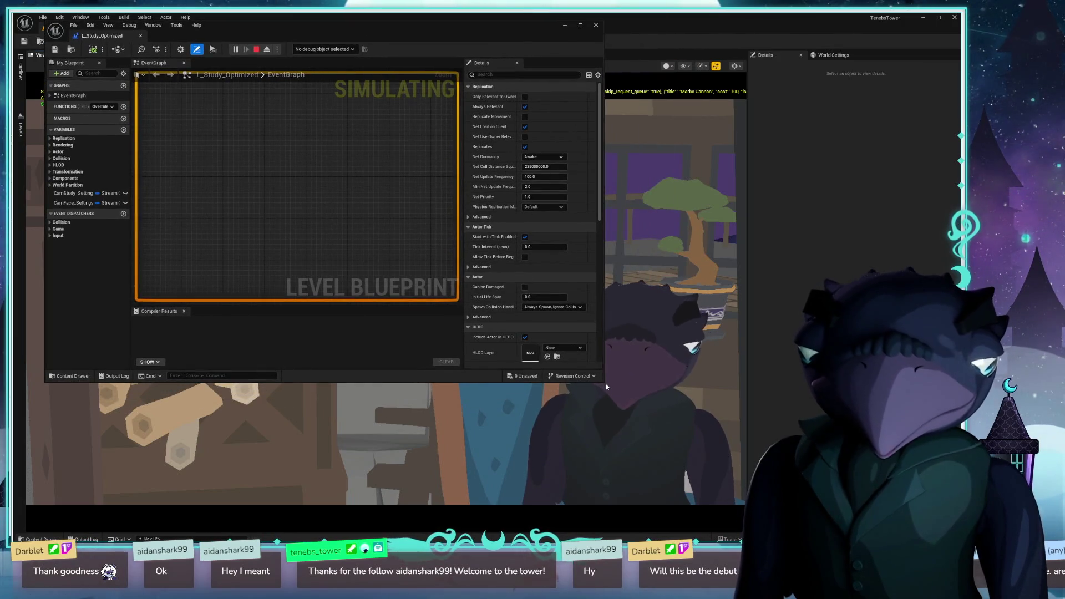
left_click_drag(605, 383, 848, 497)
scroll(388, 205, "down", 5)
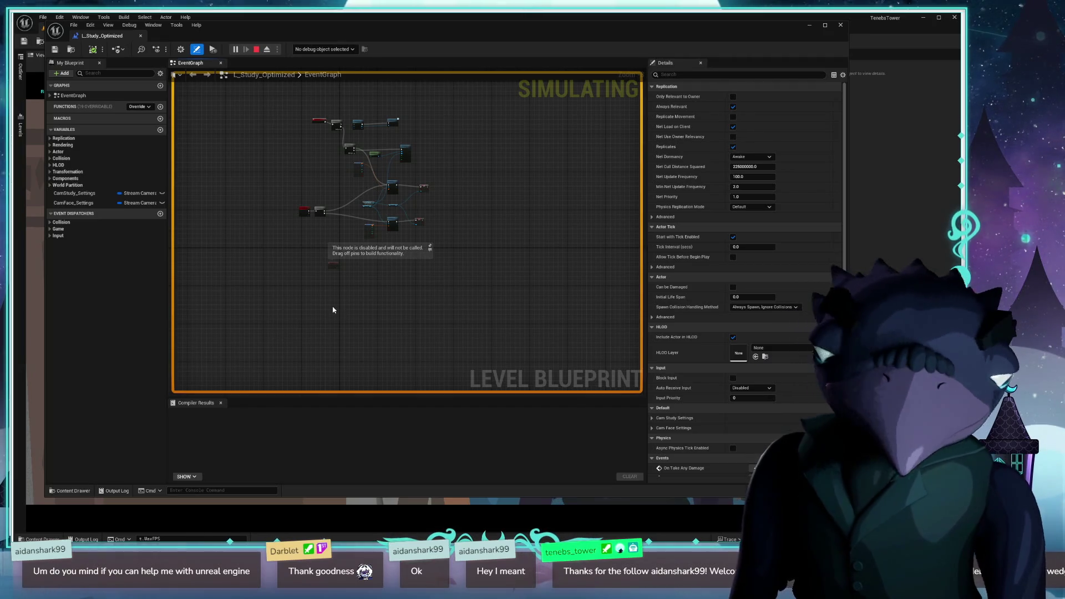
scroll(320, 221, "up", 3)
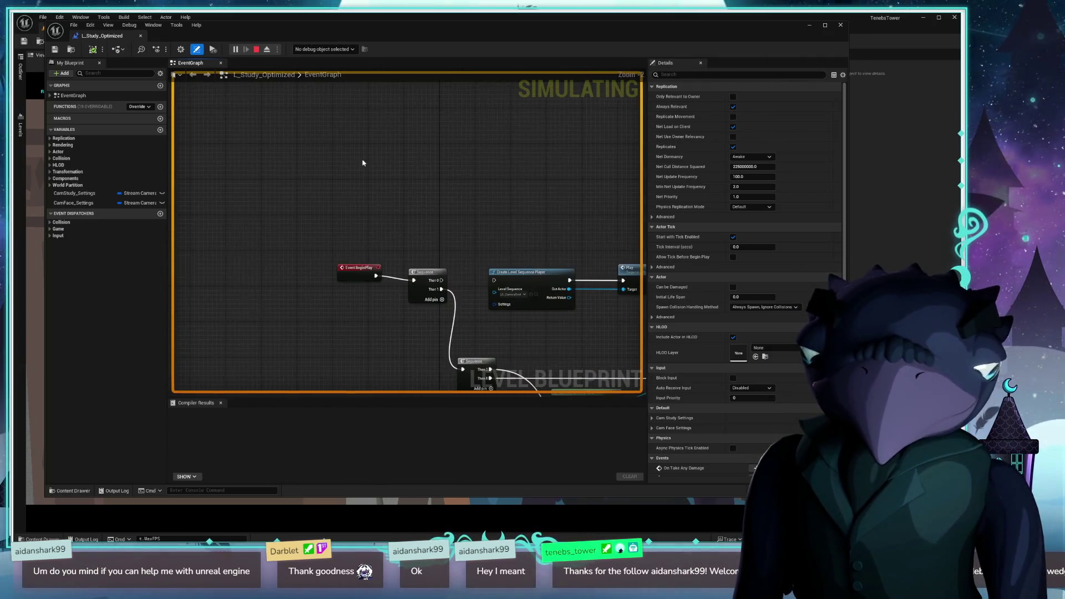
- Add a Keyboard Delete key event node by searching 'keyboard delete' in the graph
right_click(376, 145)
type("keyboar")
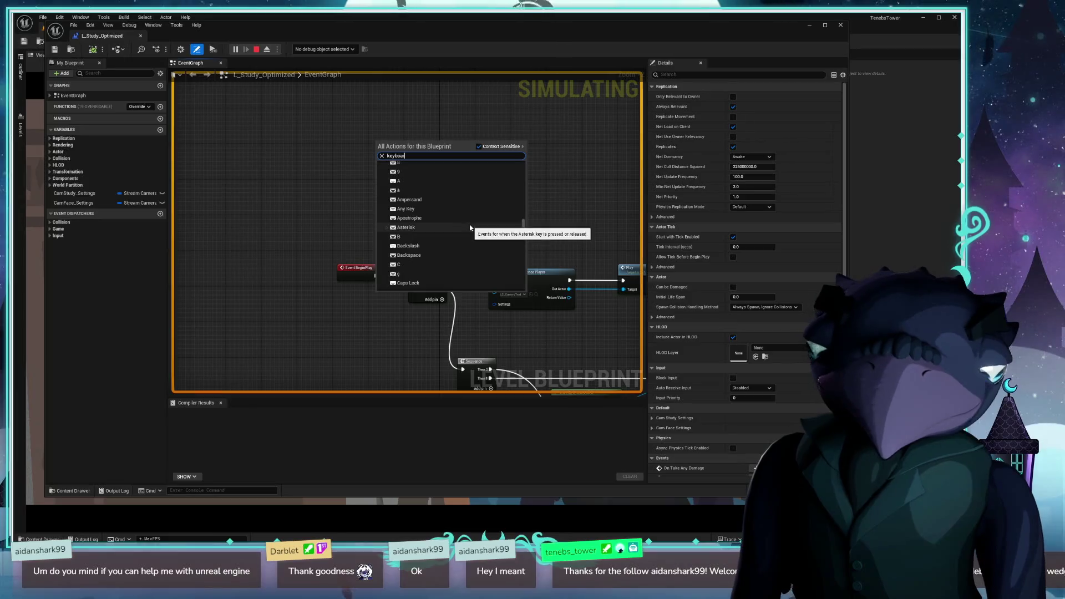
scroll(473, 240, "up", 1)
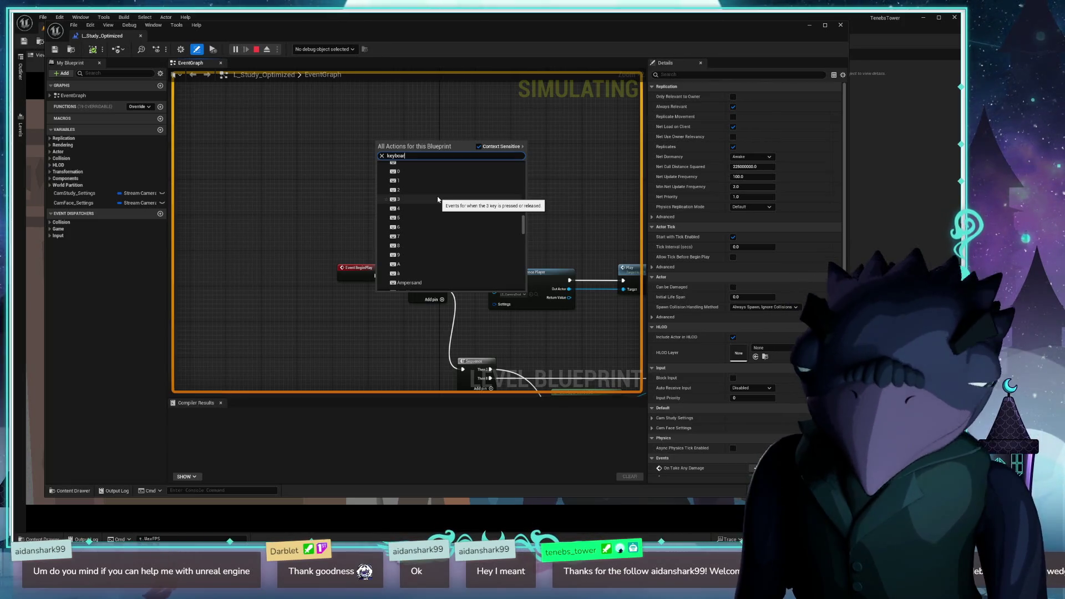
type(" dele")
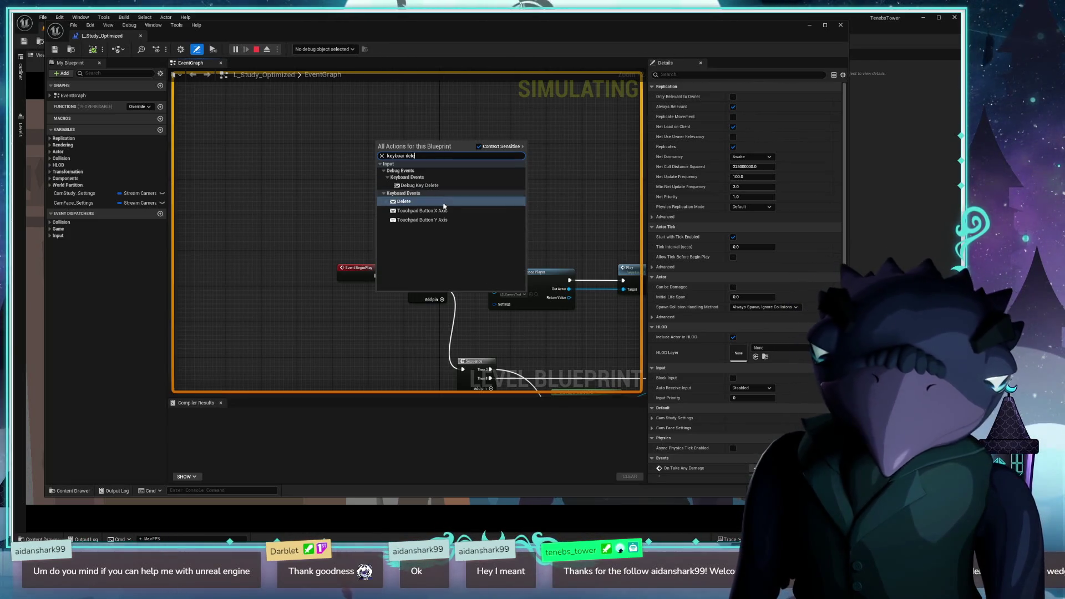
left_click(438, 201)
- Position the Delete event node above the BeginPlay chain, shift the window right, and open the Outliner
left_click_drag(444, 210, 390, 162)
left_click_drag(398, 163, 453, 264)
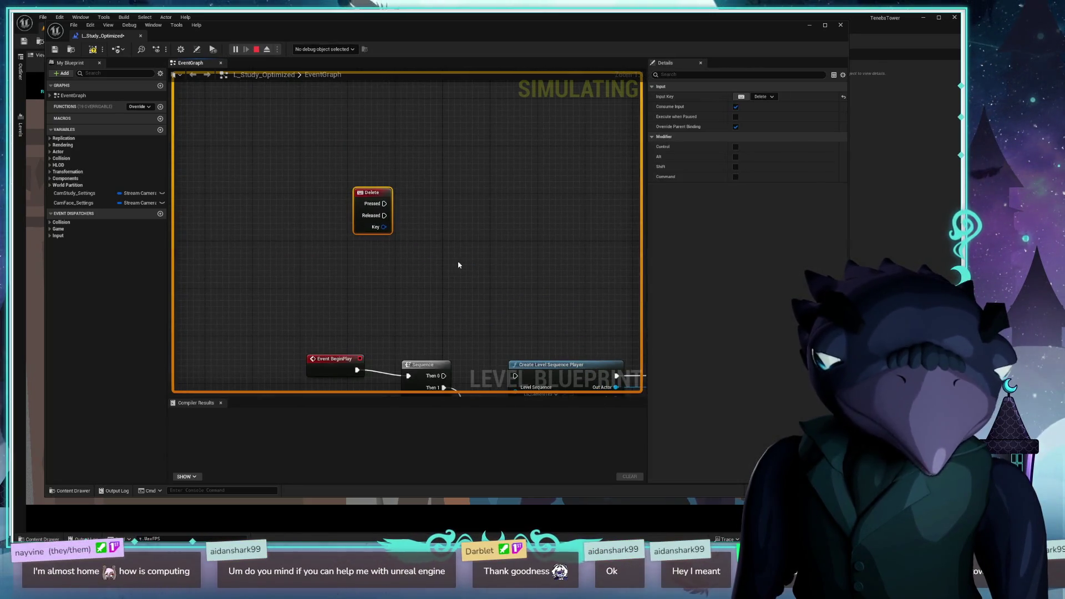
left_click_drag(372, 189, 367, 96)
left_click_drag(425, 175, 427, 280)
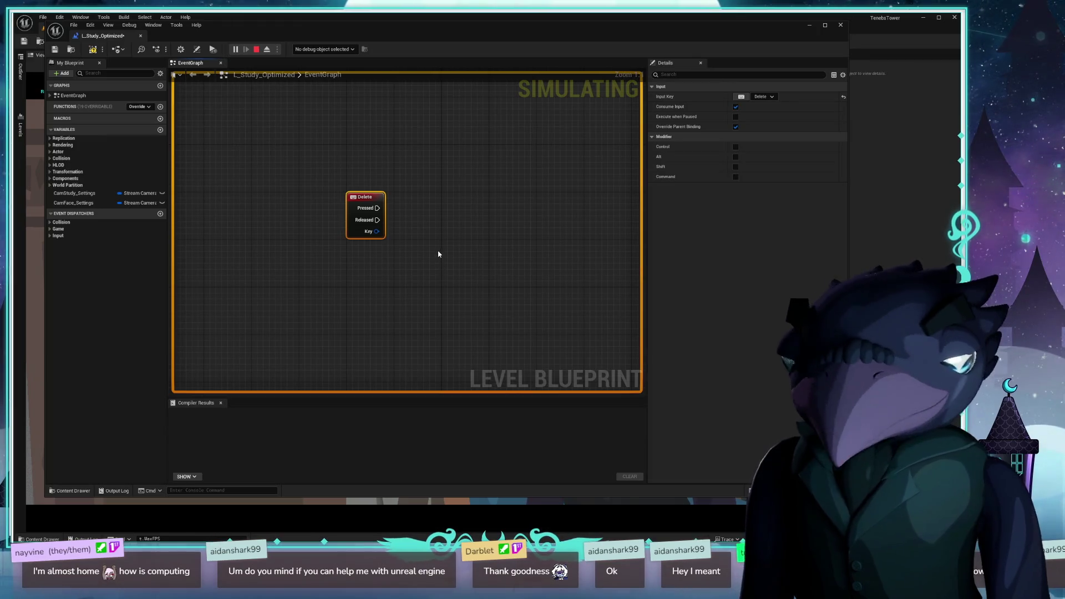
left_click_drag(454, 288, 426, 290)
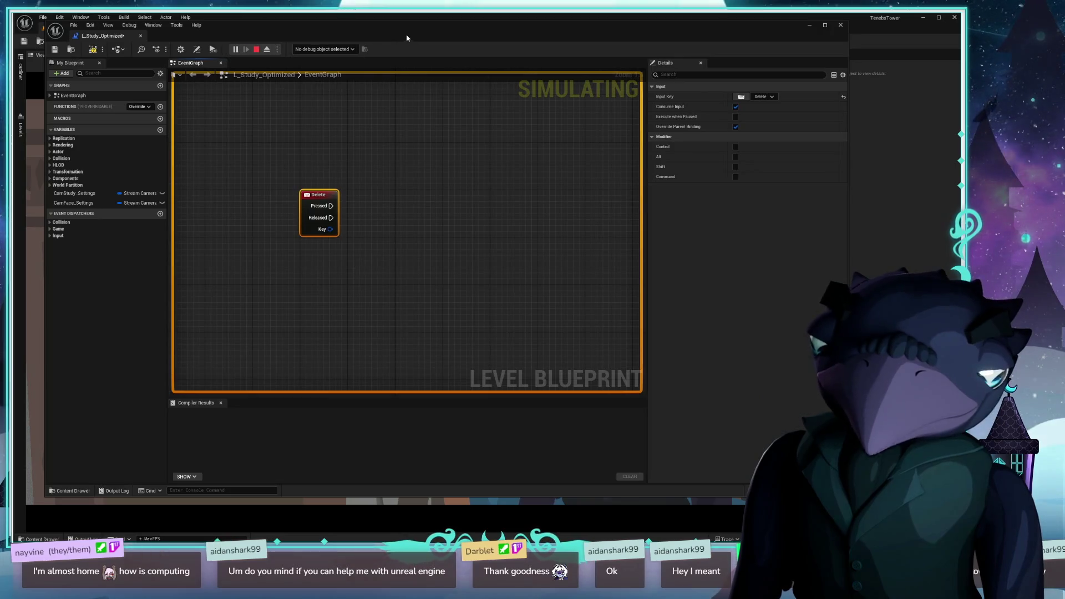
left_click_drag(407, 38, 625, 80)
left_click(21, 72)
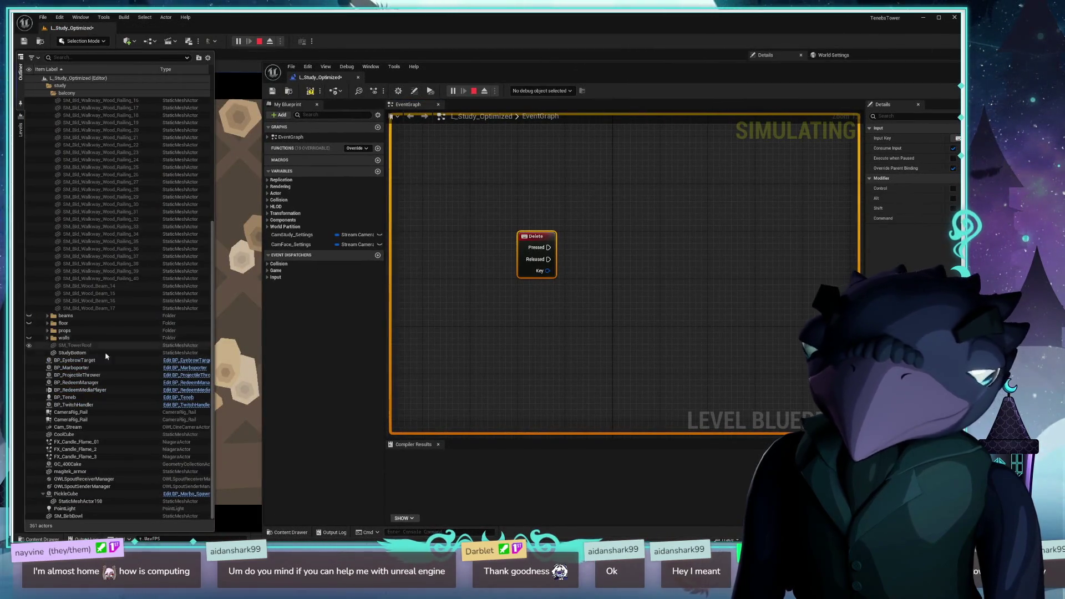
- Scroll the Outliner to the OWLSpoutReceiverManager entry, collapse the drawer, and switch to the browser
scroll(178, 247, "up", 5)
left_click_drag(212, 163, 224, 486)
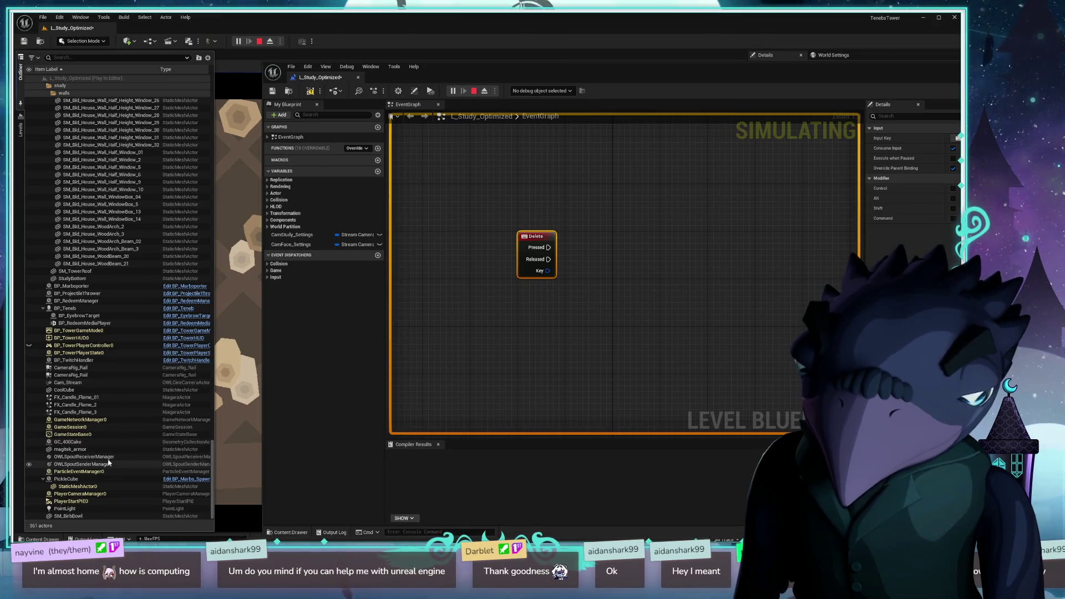
left_click(518, 331)
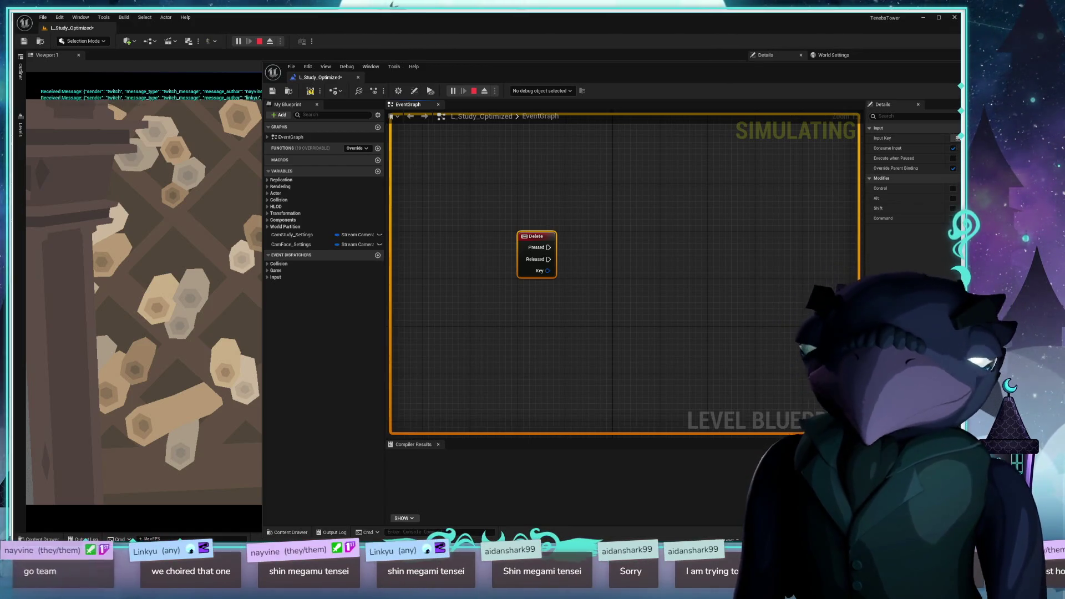
key("alt+Tab")
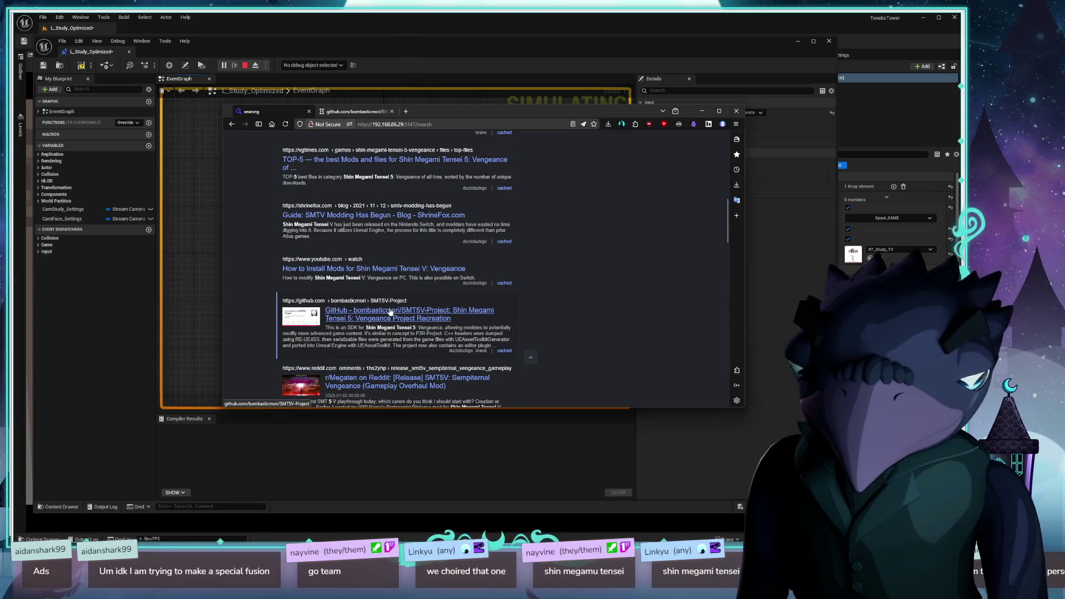
- Open the SMT5V-Project GitHub result, read its README, and background-open the Gamebanana Homepage link
left_click(450, 309)
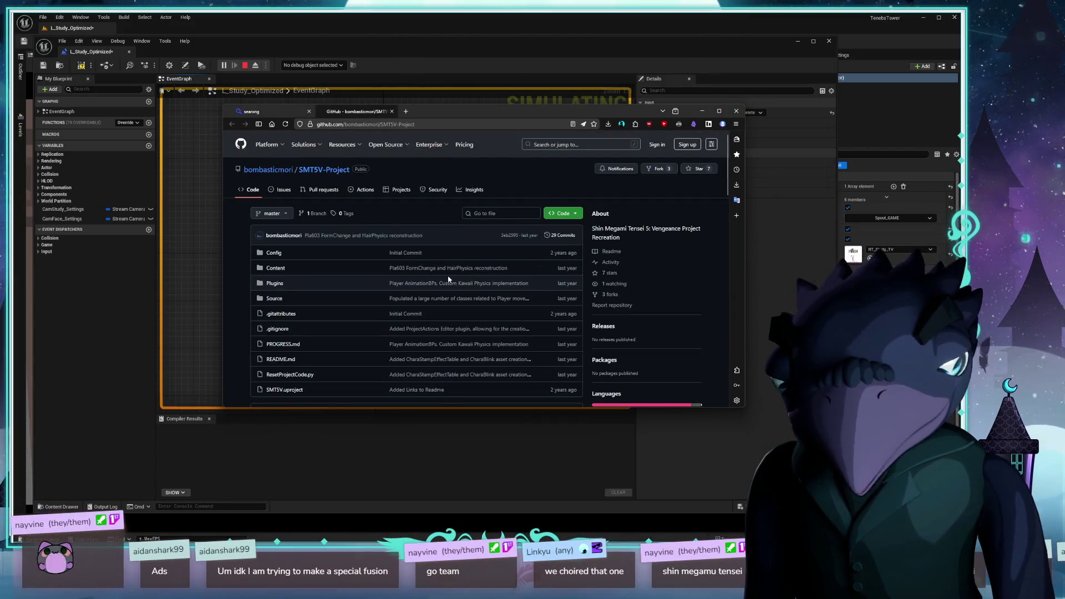
scroll(444, 278, "down", 3)
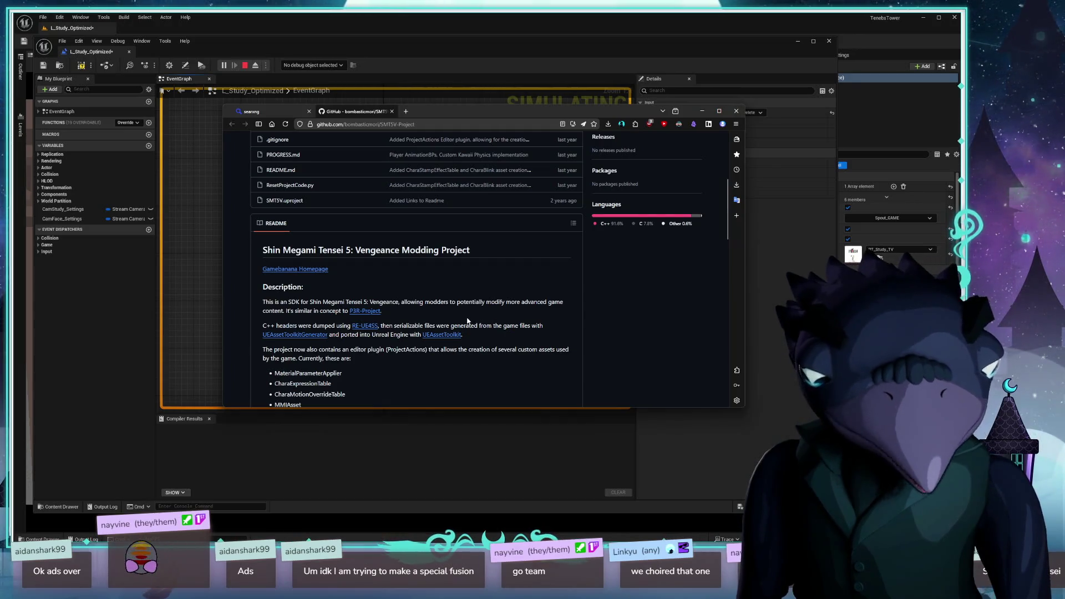
scroll(465, 321, "down", 3)
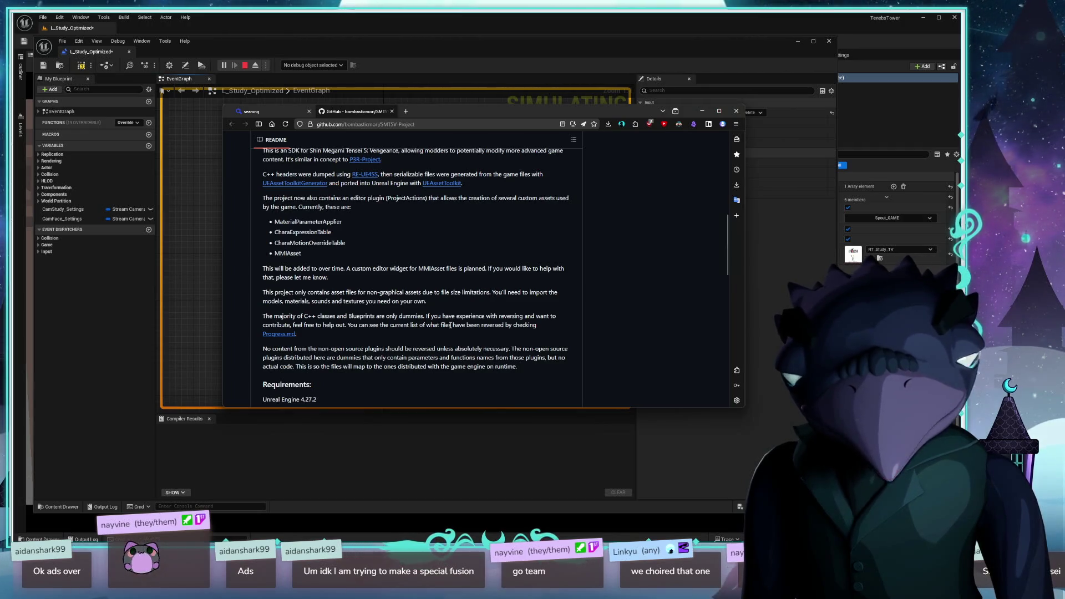
scroll(451, 326, "down", 4)
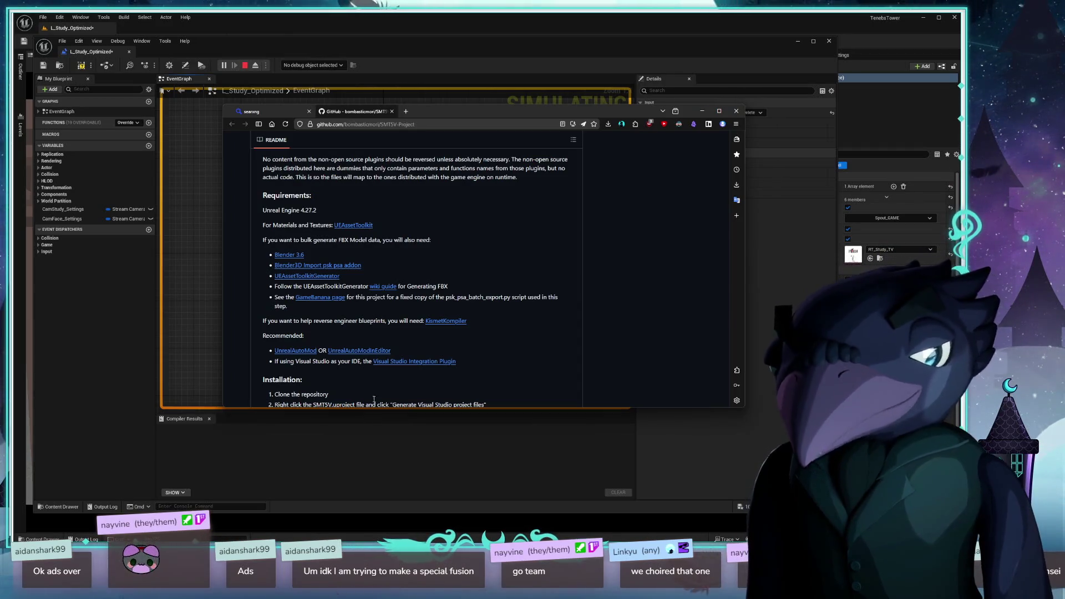
scroll(447, 236, "up", 3)
scroll(458, 283, "up", 4)
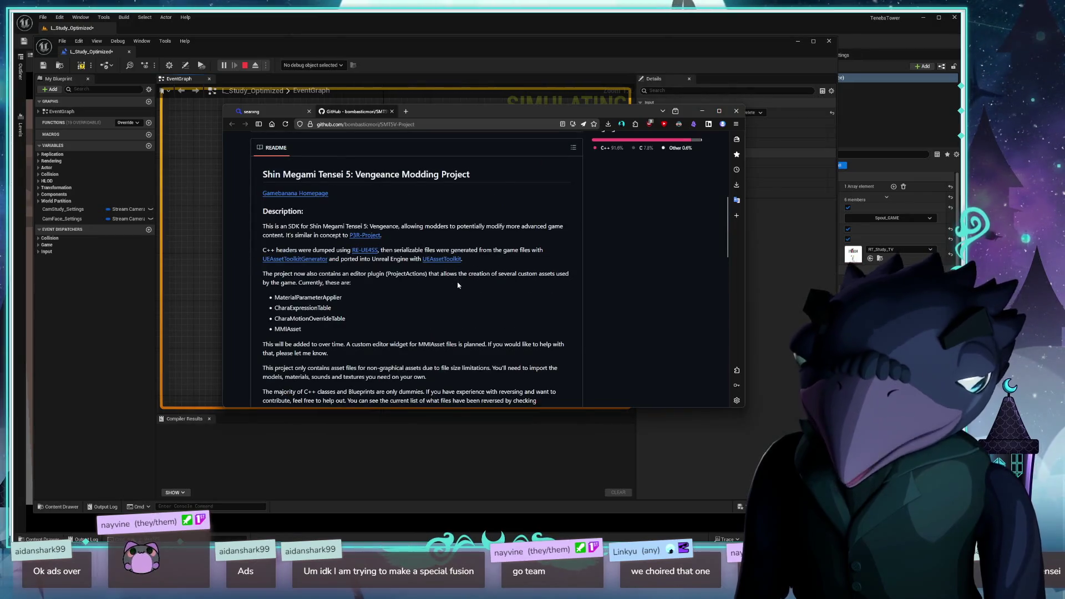
middle_click(295, 193)
- On the SMT5V-Project GameBanana page, open the P3R-Project GitHub link and proceed past the leaving notice
left_click(431, 114)
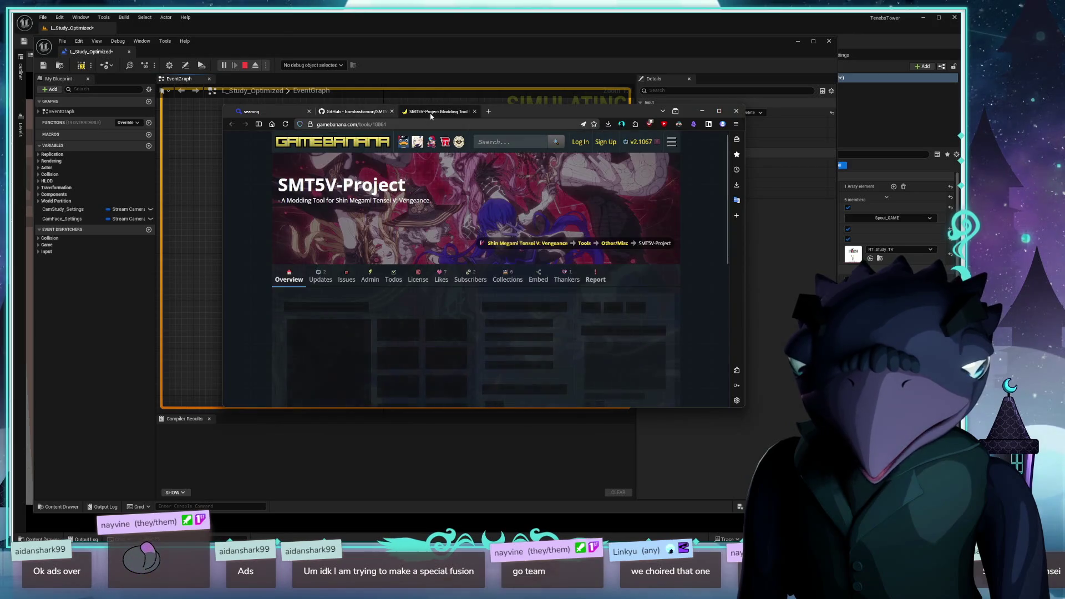
scroll(335, 249, "down", 5)
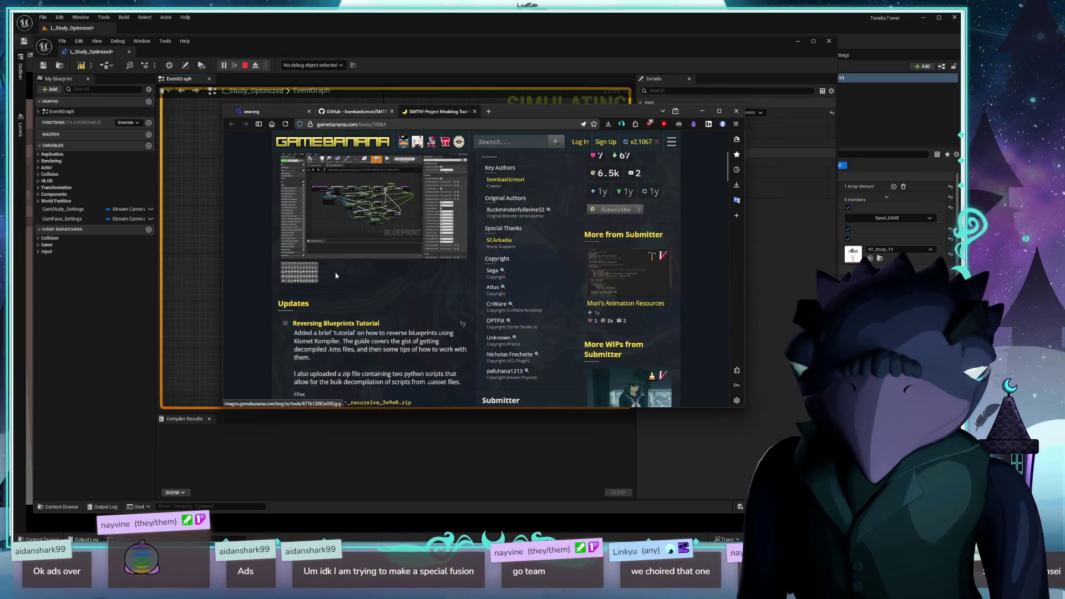
scroll(450, 330, "down", 2)
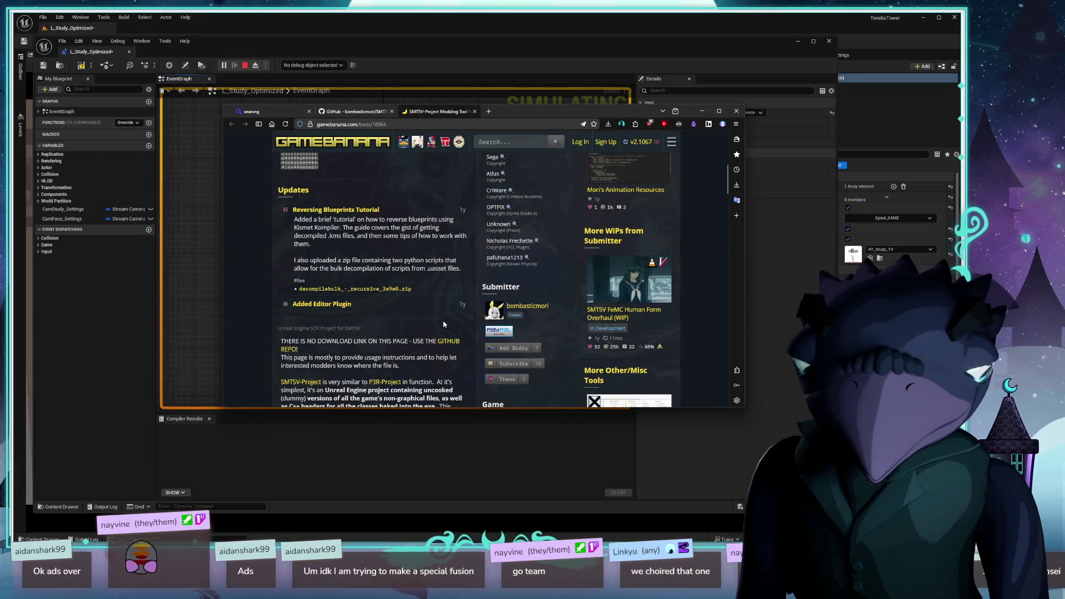
scroll(444, 324, "down", 2)
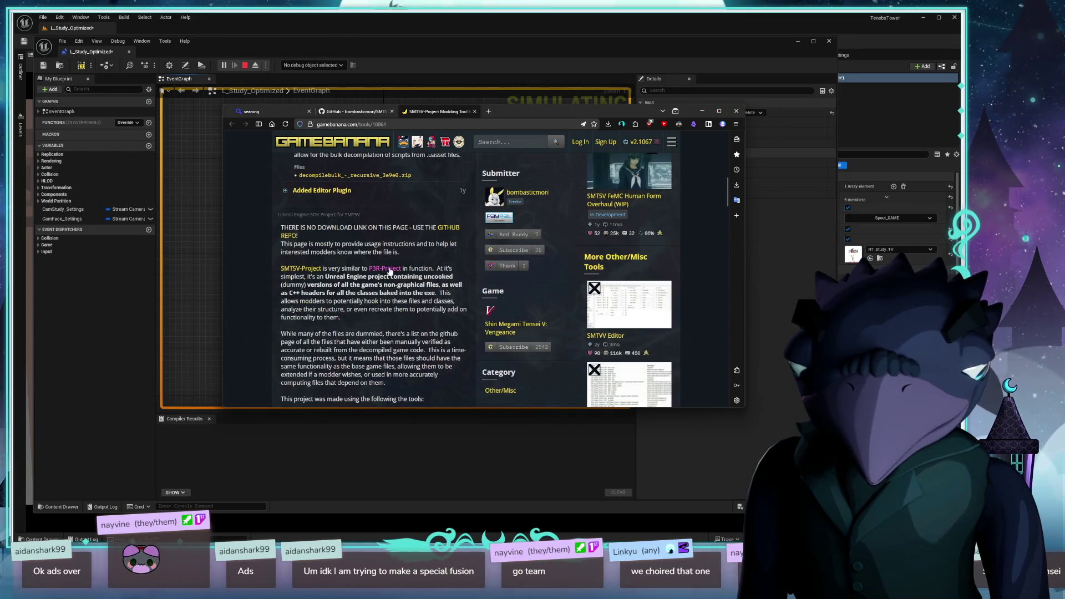
middle_click(390, 270)
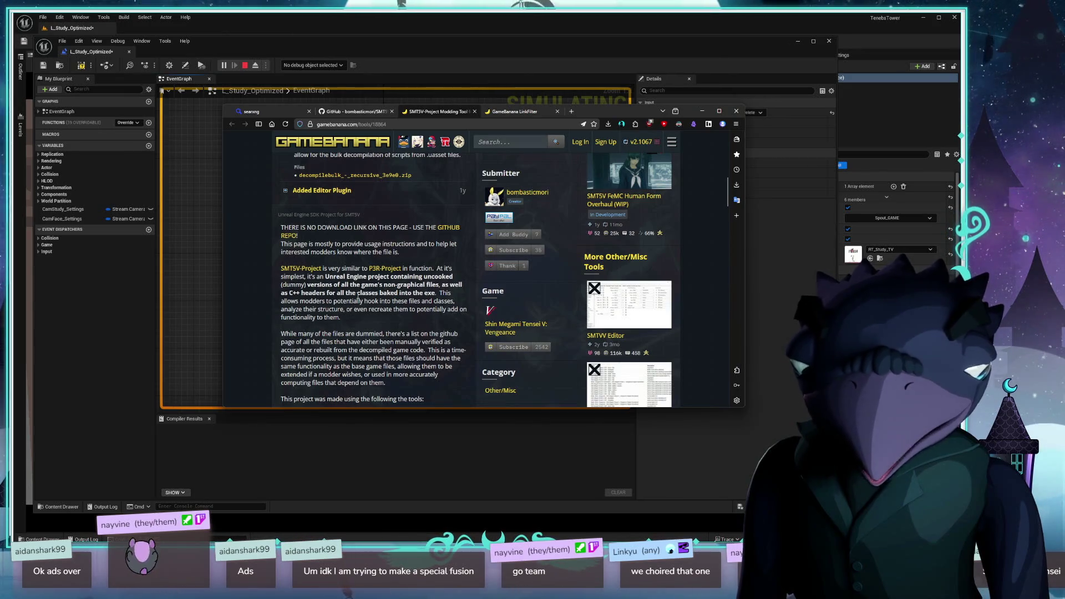
left_click(537, 113)
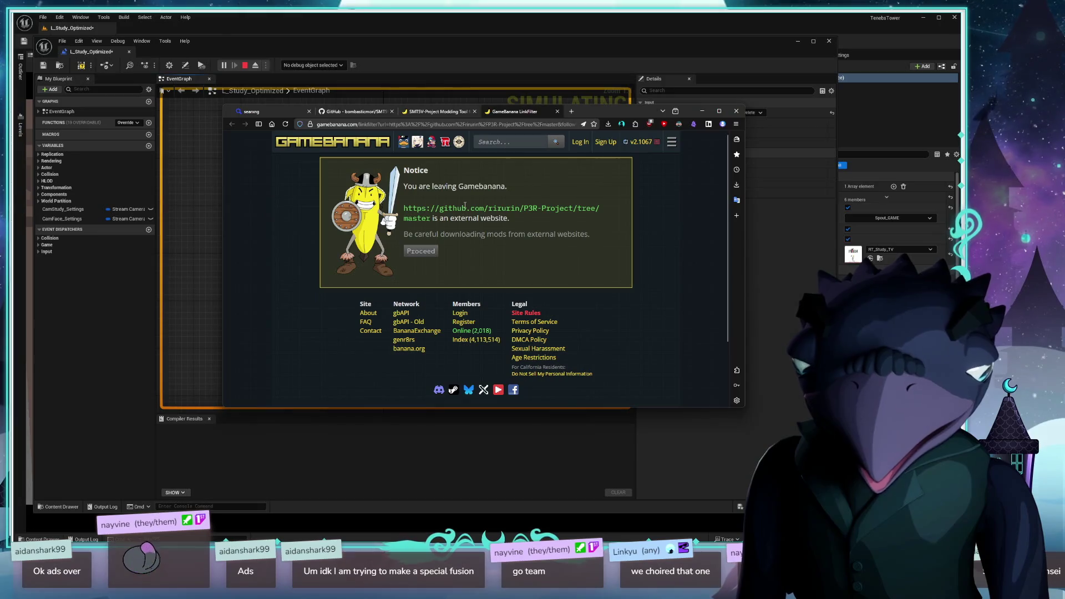
left_click(421, 251)
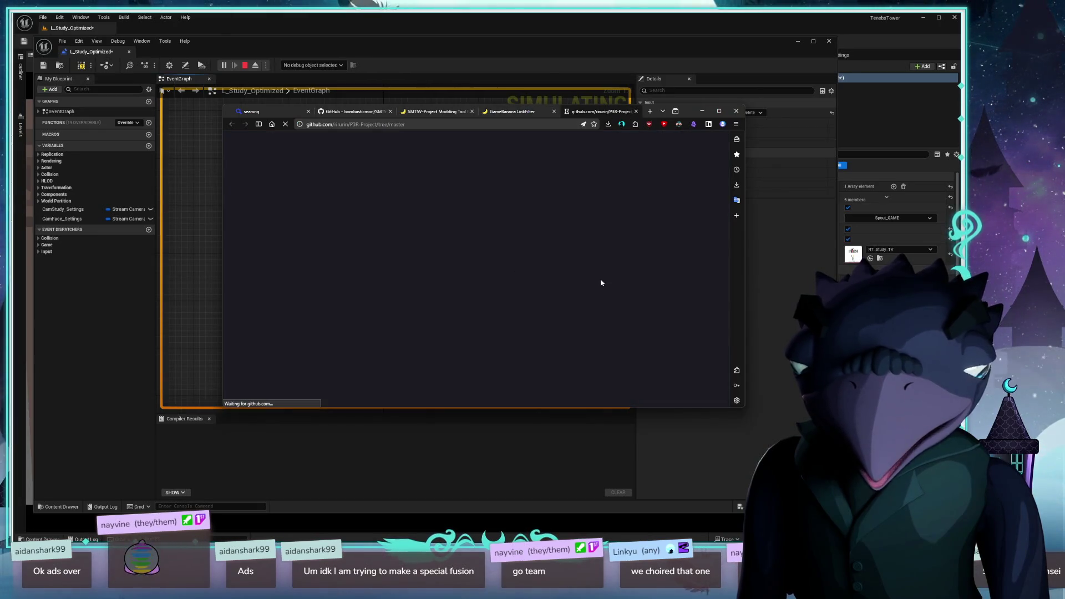
- Enlarge the browser window, then return to the SMT5V-Project tool page
left_click_drag(668, 102, 548, 58)
mouse_move(625, 362)
left_mouse_down()
mouse_move(780, 466)
mouse_move(780, 499)
left_mouse_up()
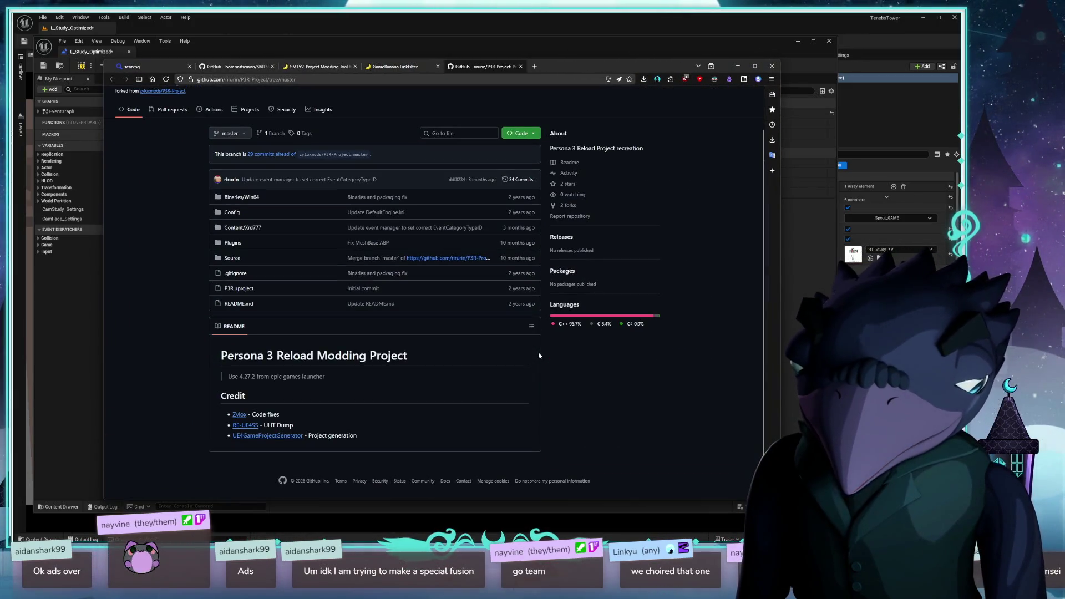
left_click(396, 66)
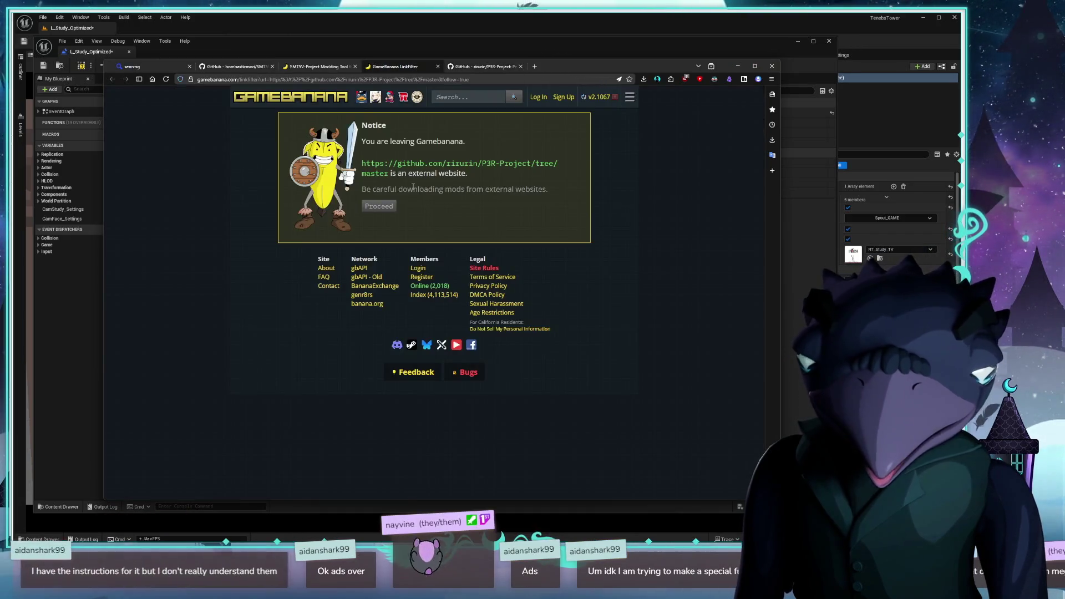
left_click(316, 66)
- Scroll the SMT5V-Project page and select its web address in the address bar
scroll(263, 329, "down", 3)
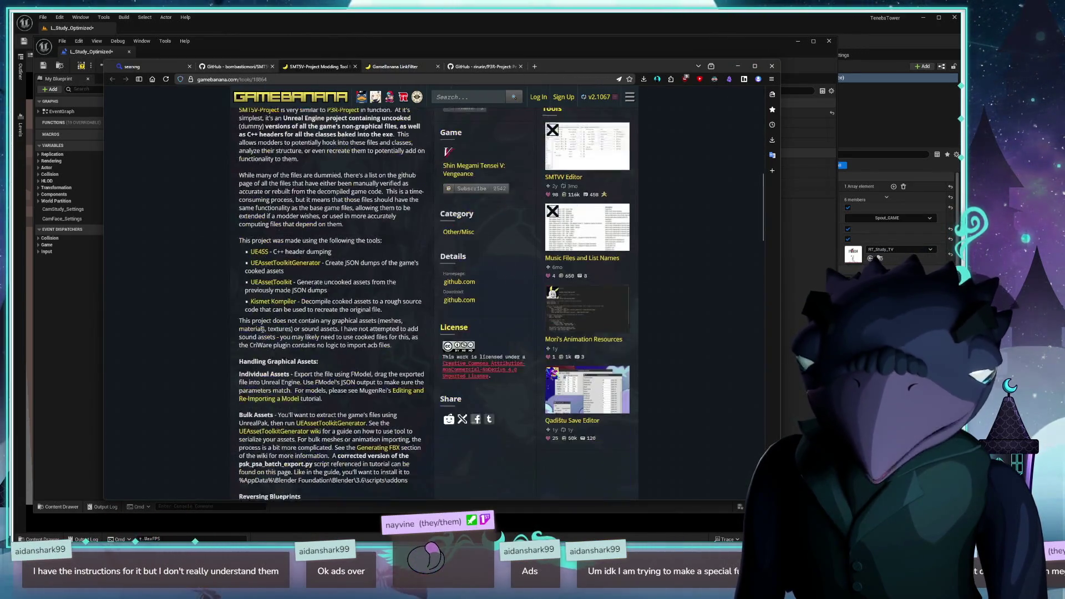
scroll(263, 329, "down", 1)
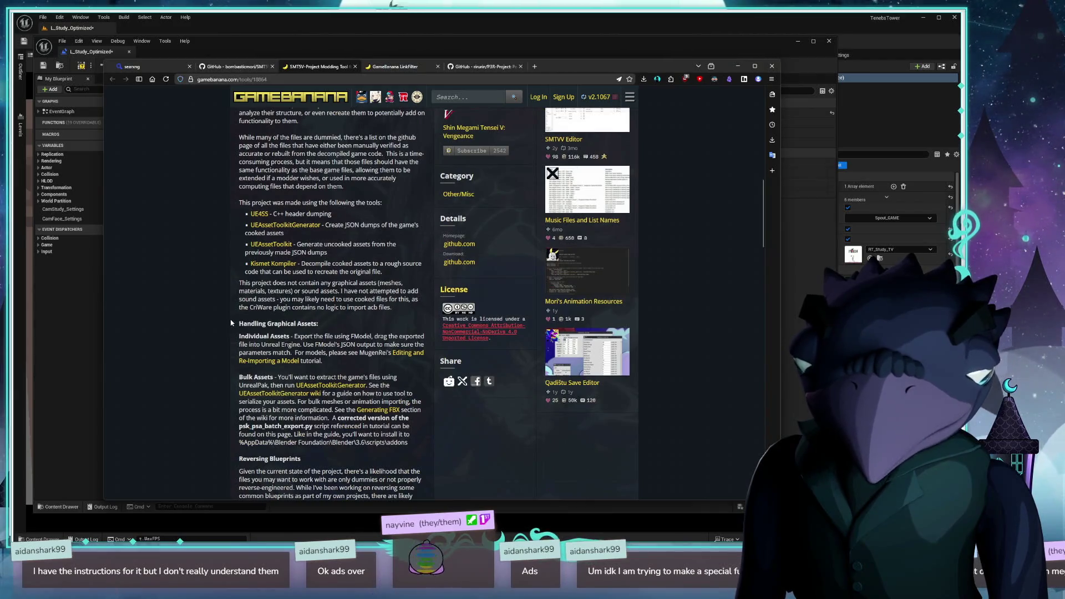
scroll(231, 322, "down", 4)
scroll(271, 321, "up", 7)
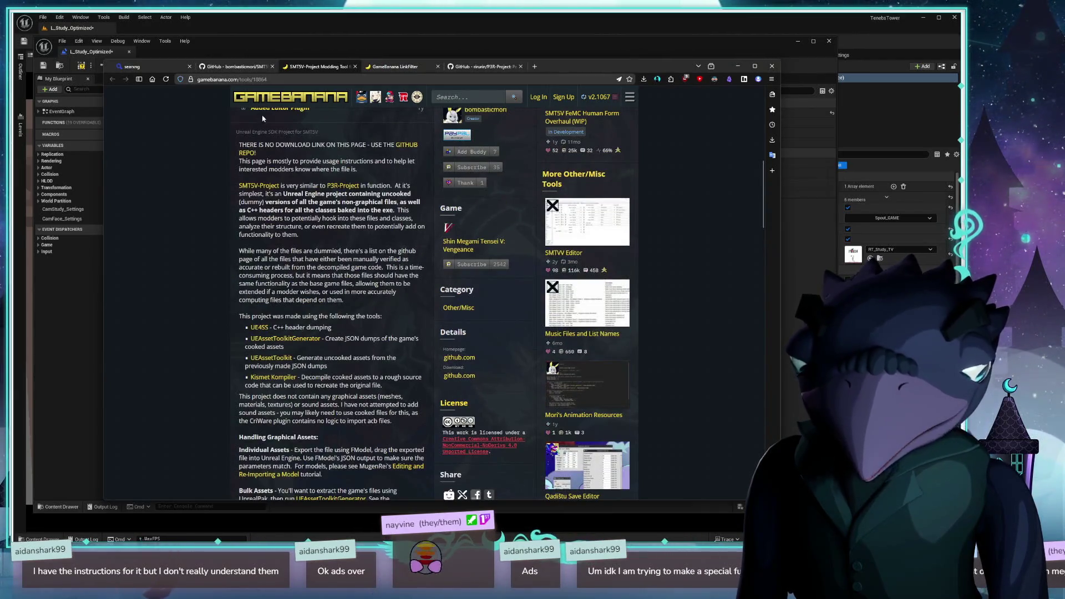
key("ctrl+l")
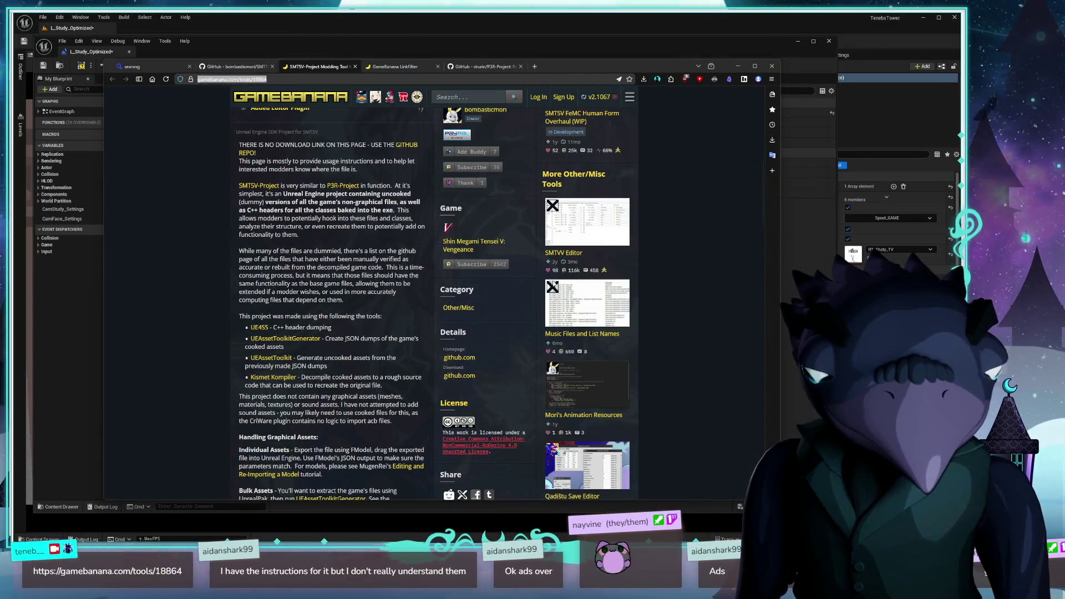
scroll(488, 275, "up", 10)
scroll(274, 191, "up", 1)
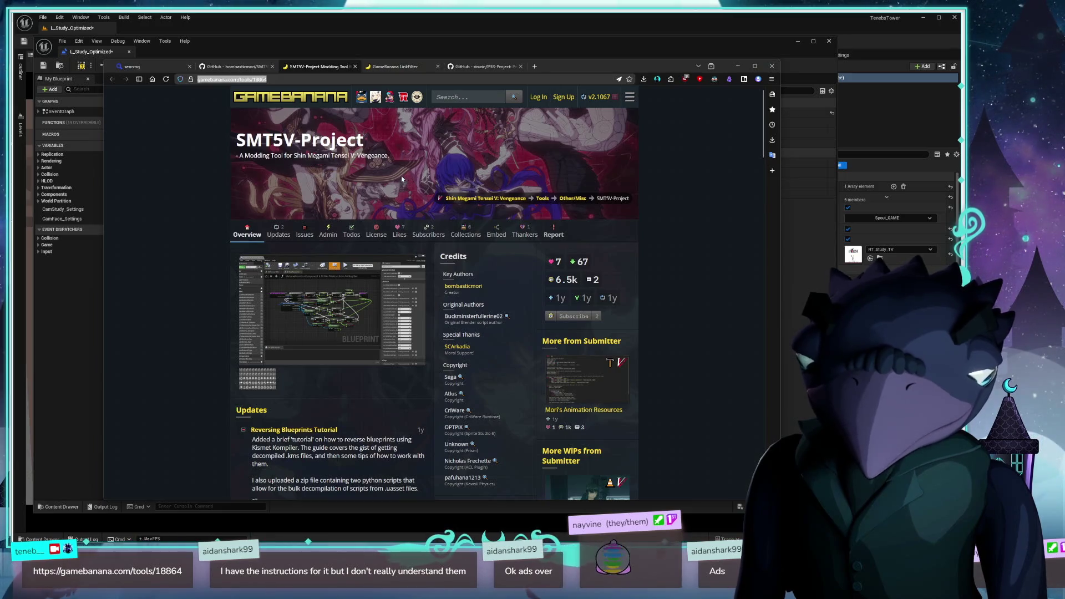
- Read through the UE4SS, UAssetToolkitGenerator, UAssetToolkit, Kismet Kompiler tool list and blueprint-reversing guidance
scroll(329, 261, "down", 5)
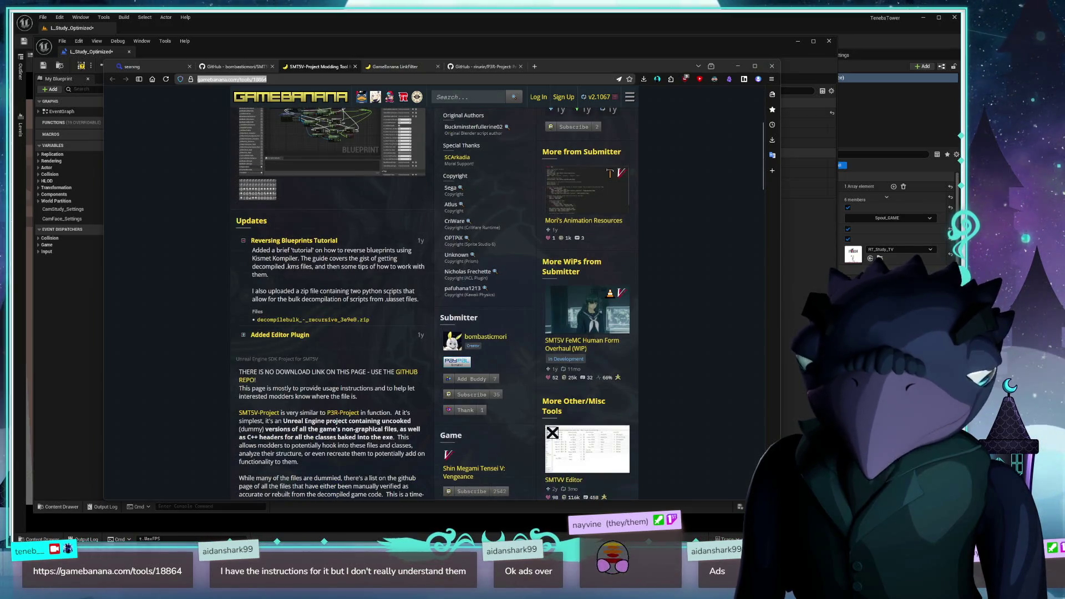
scroll(331, 248, "down", 7)
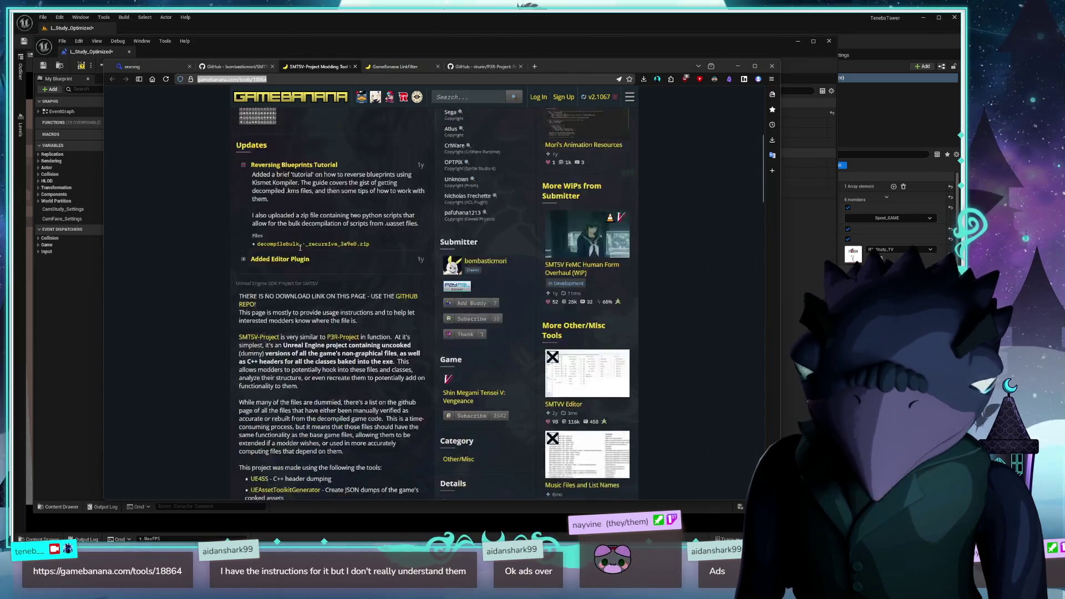
scroll(316, 272, "up", 15)
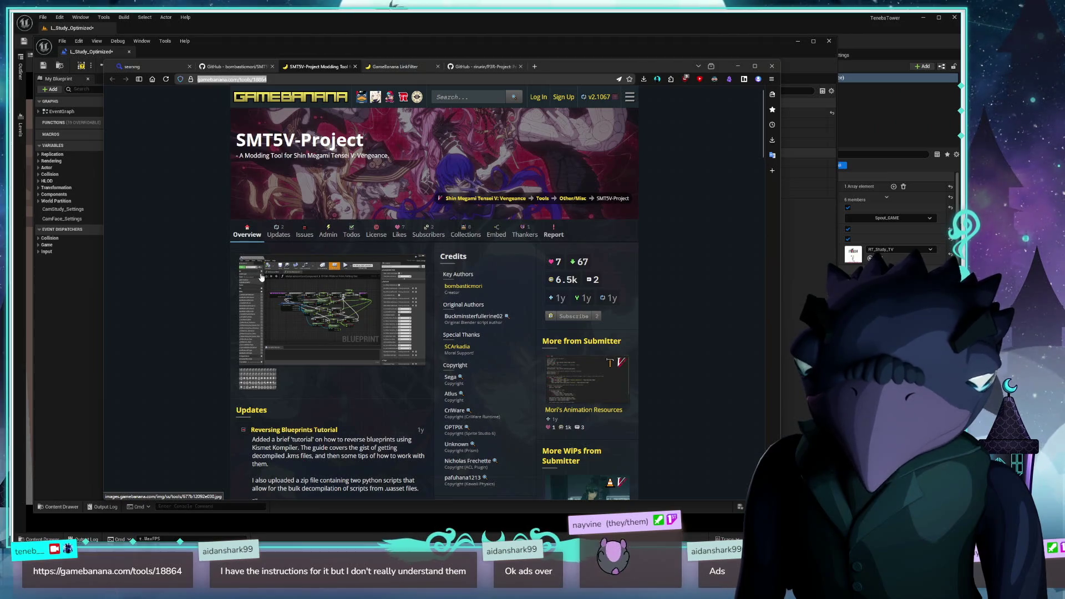
scroll(298, 269, "down", 7)
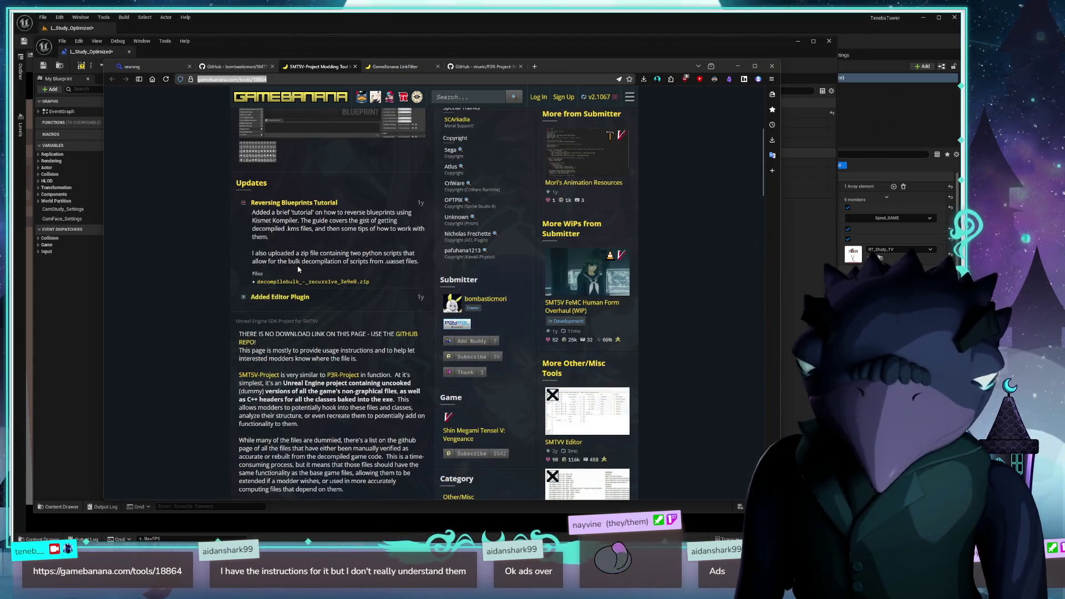
scroll(345, 286, "down", 5)
scroll(345, 285, "down", 20)
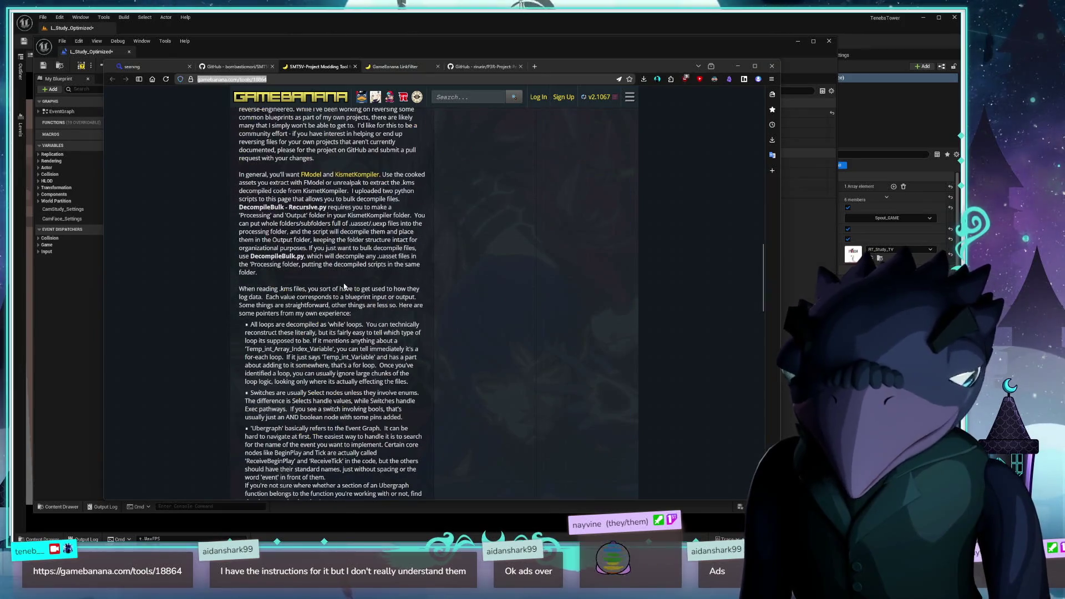
scroll(368, 292, "up", 15)
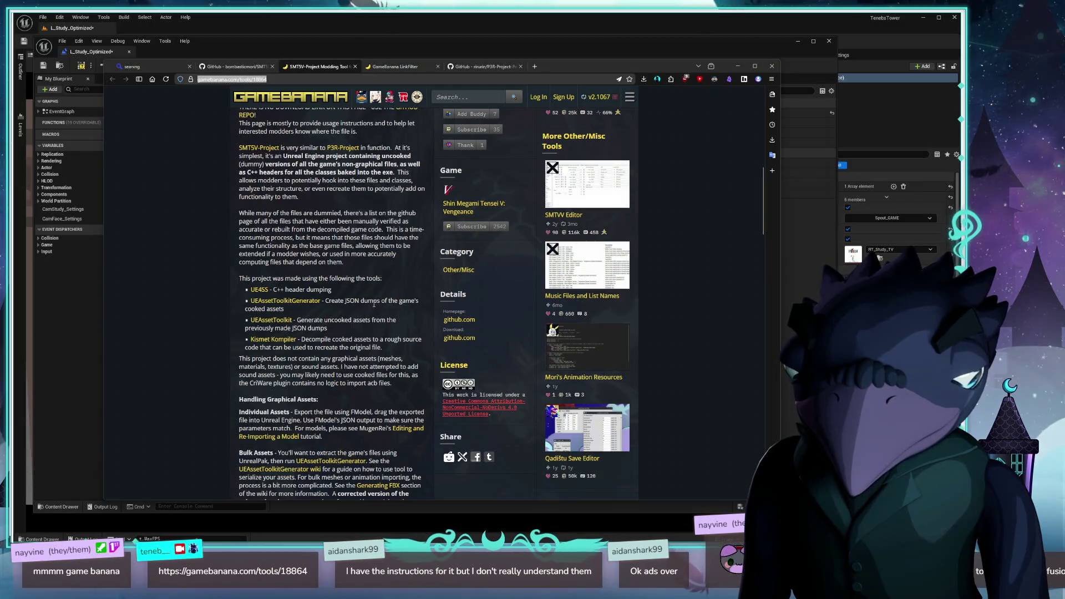
scroll(371, 300, "up", 3)
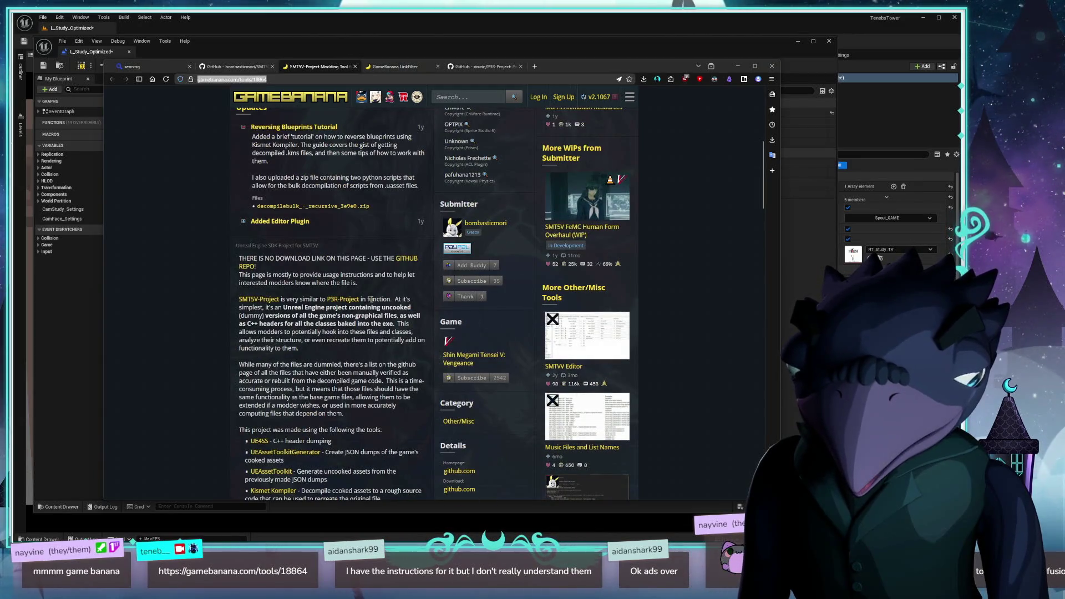
scroll(396, 310, "up", 6)
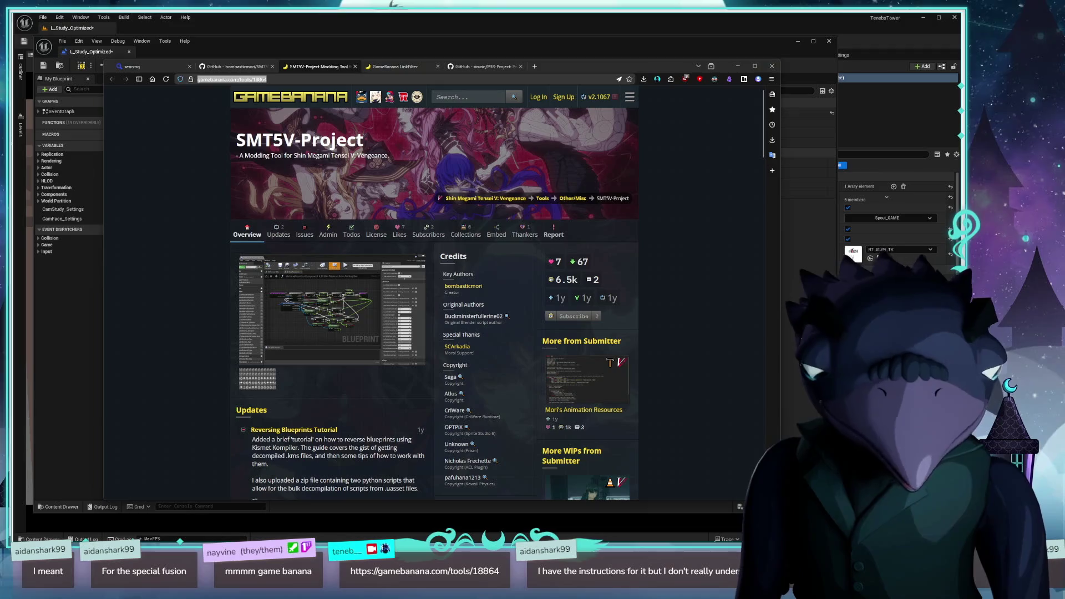
scroll(343, 377, "down", 3)
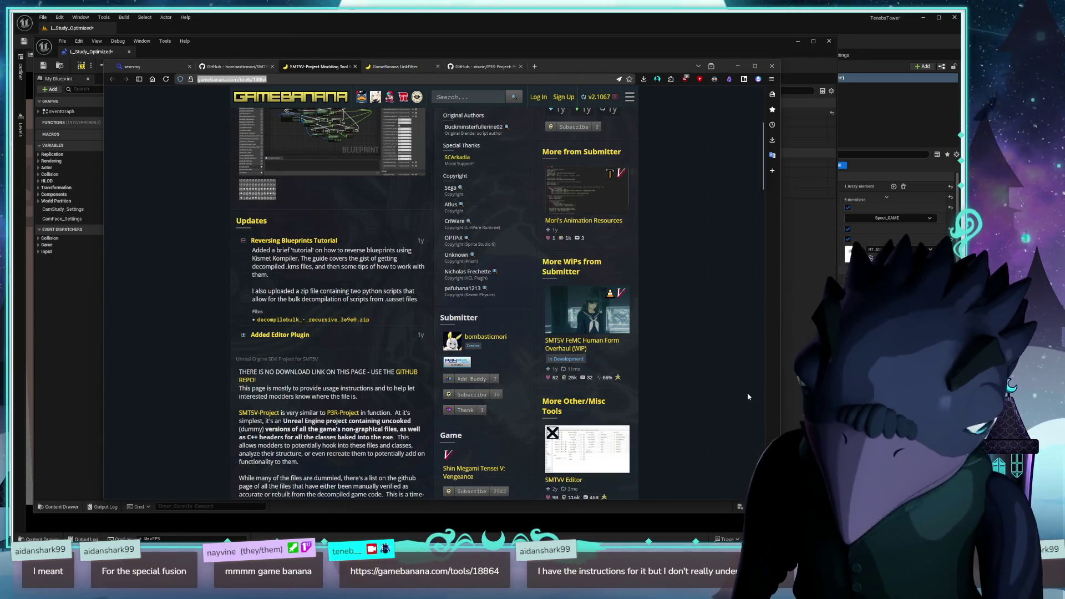
scroll(222, 416, "down", 1)
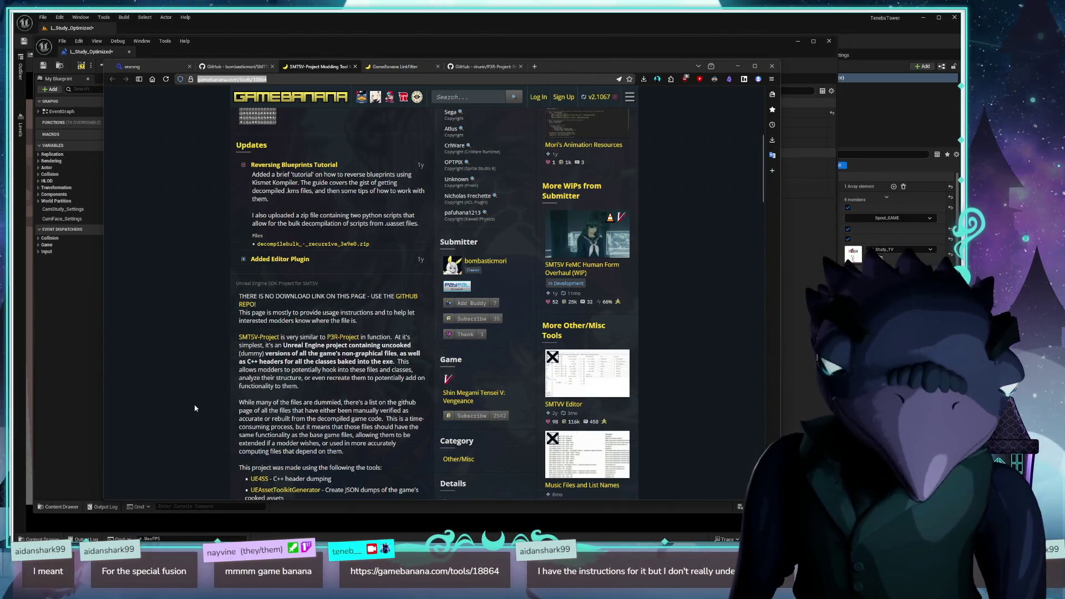
scroll(203, 408, "down", 1)
scroll(203, 408, "down", 4)
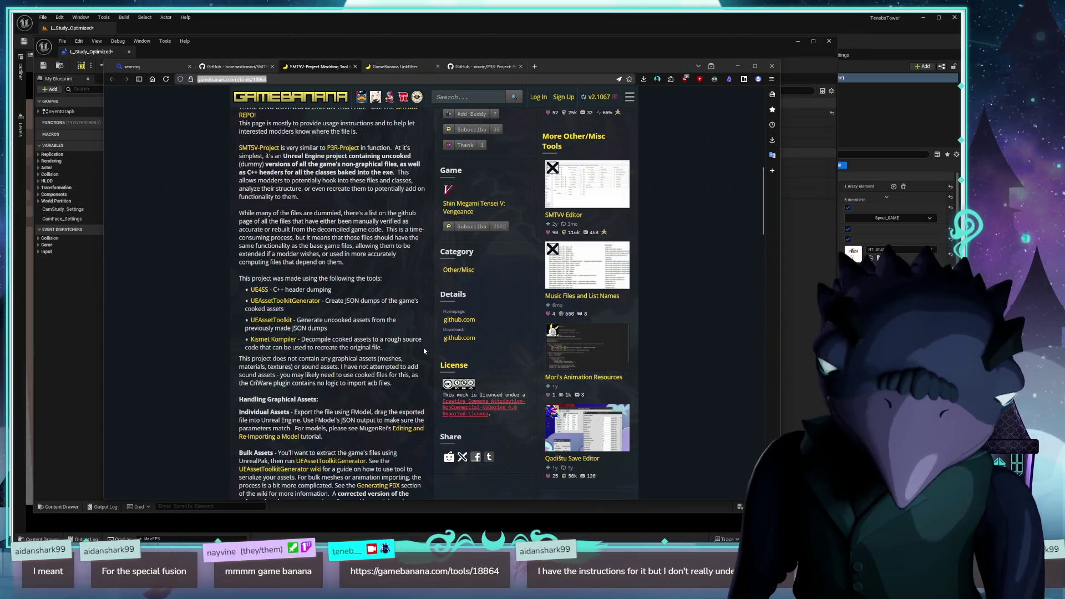
scroll(367, 363, "down", 3)
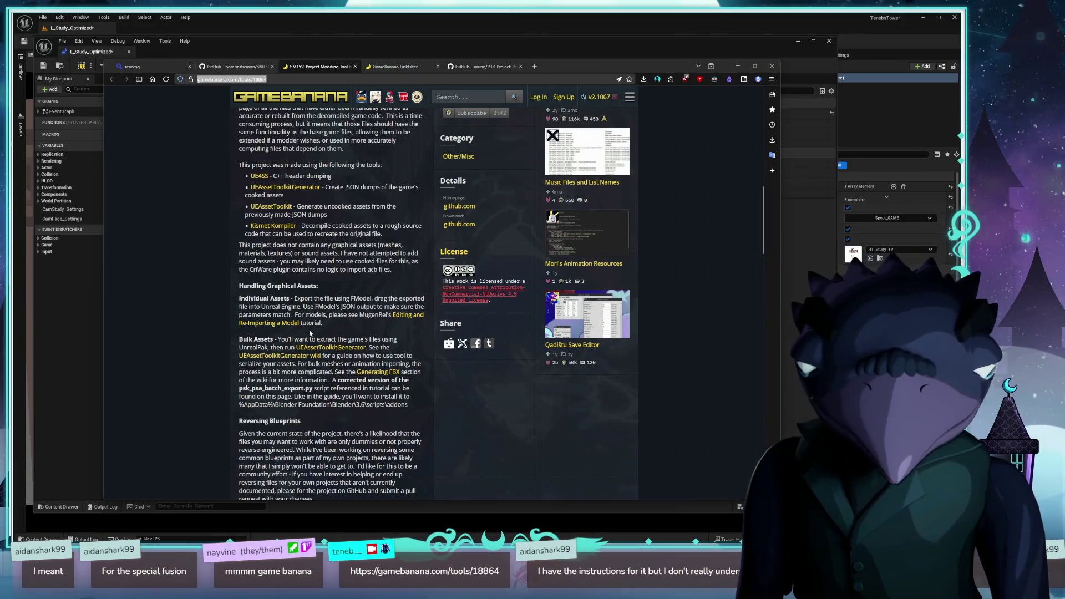
scroll(310, 333, "up", 3)
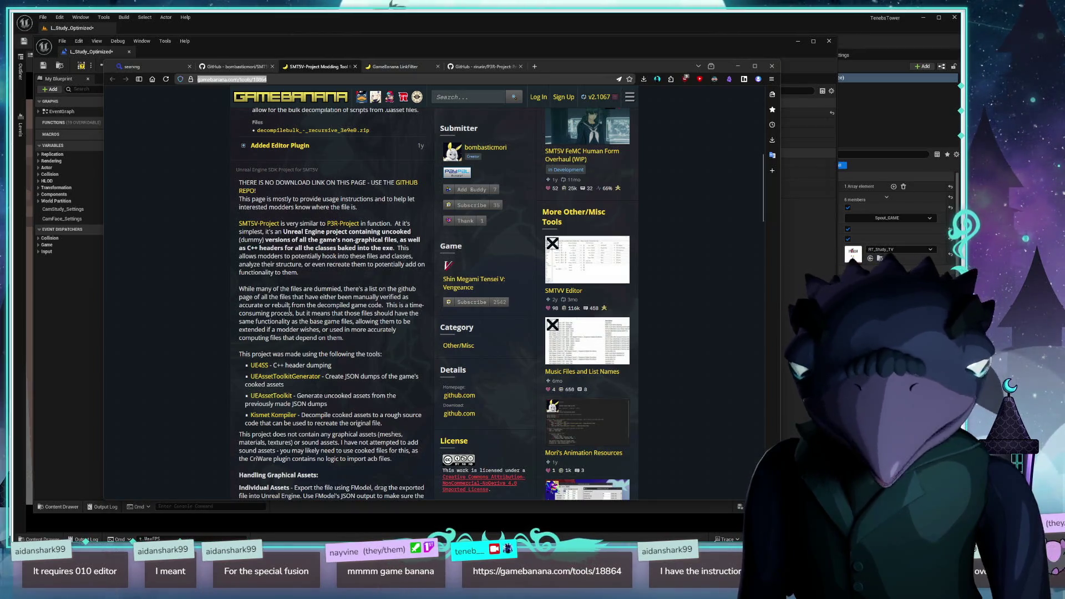
scroll(336, 287, "up", 3)
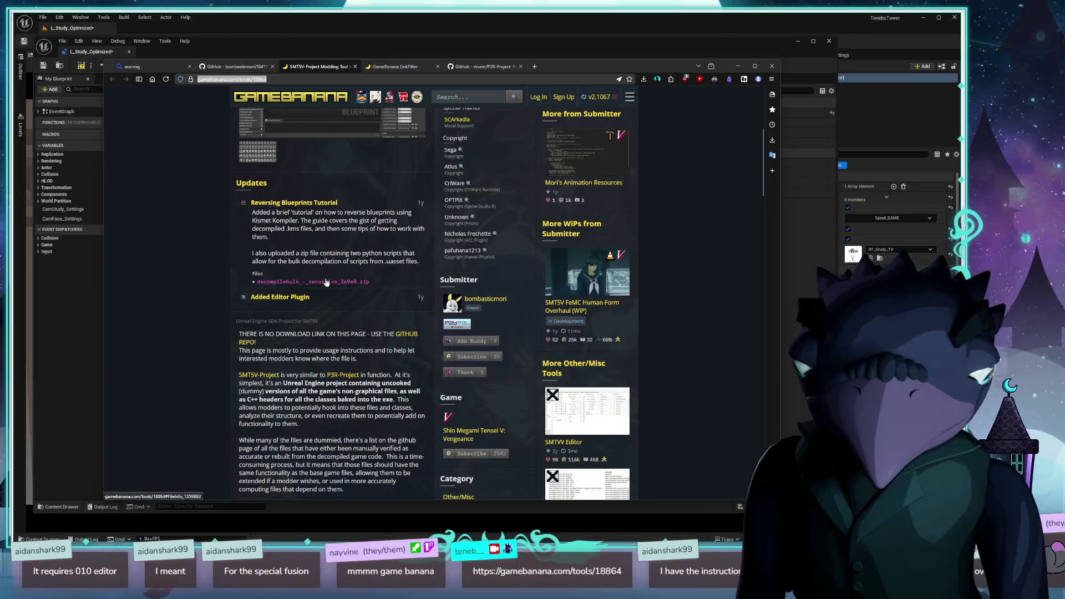
scroll(327, 284, "up", 4)
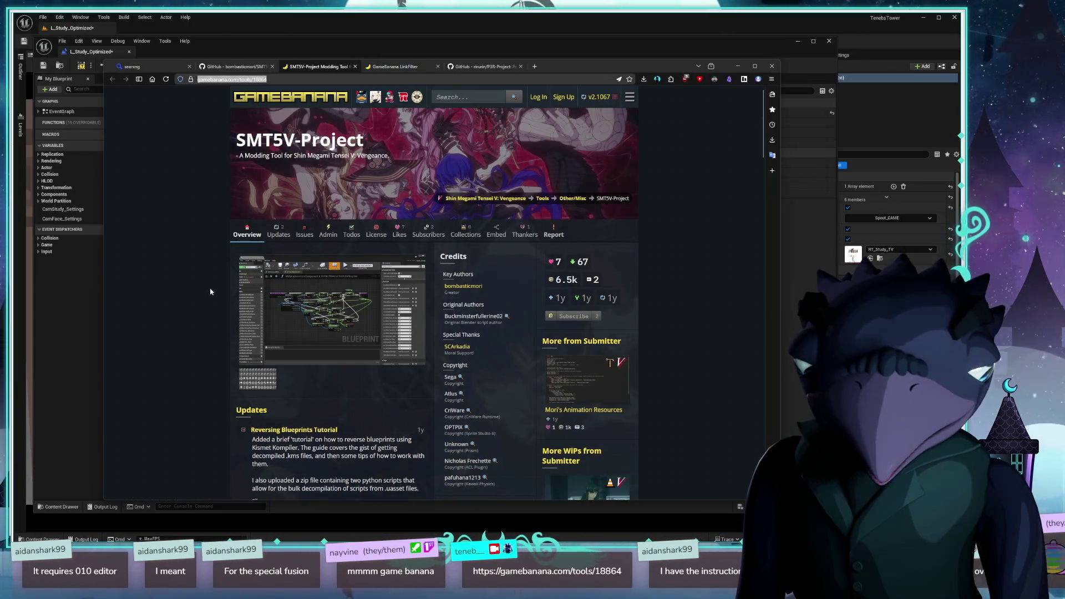
scroll(214, 289, "down", 10)
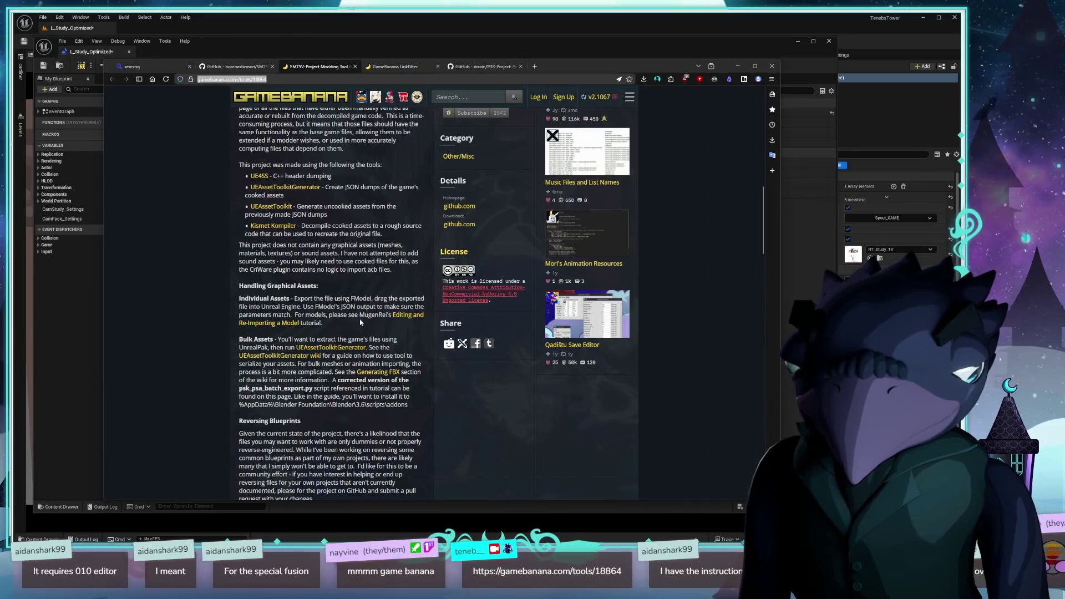
scroll(360, 322, "down", 4)
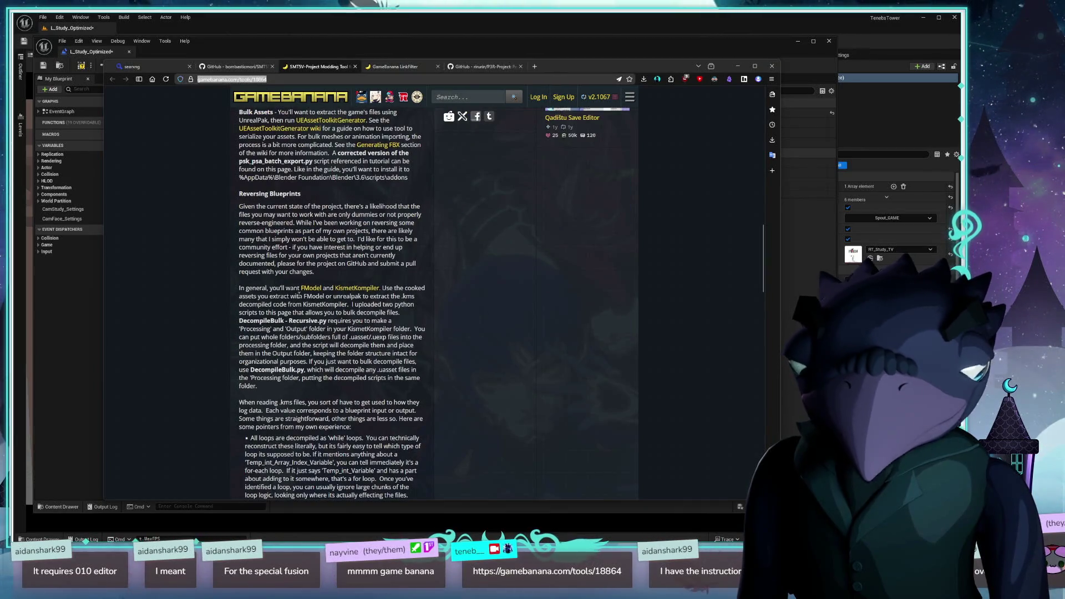
scroll(299, 295, "down", 8)
scroll(456, 362, "down", 10)
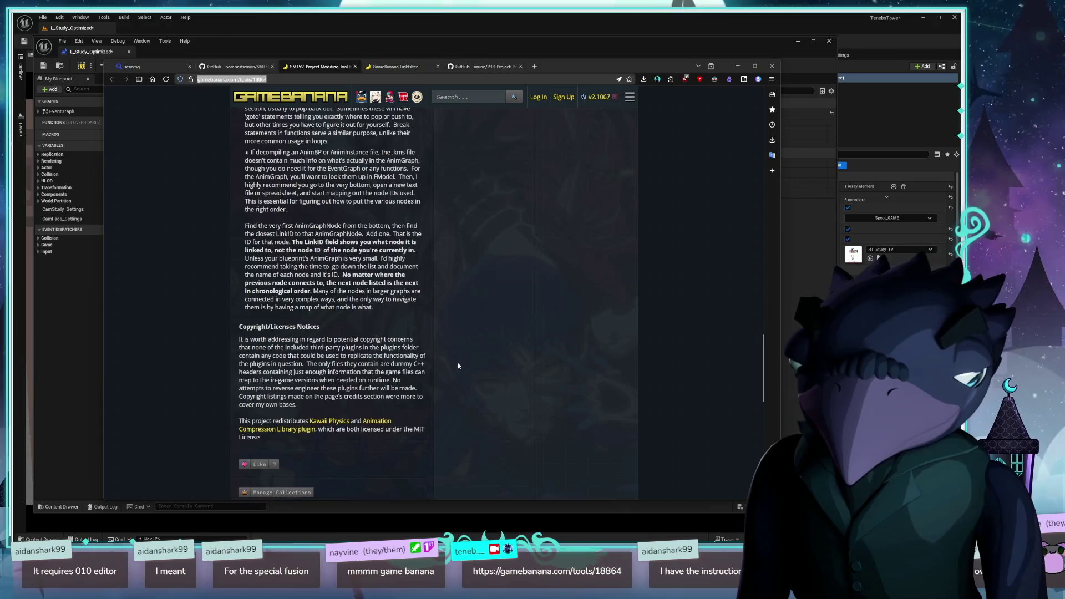
scroll(458, 366, "down", 5)
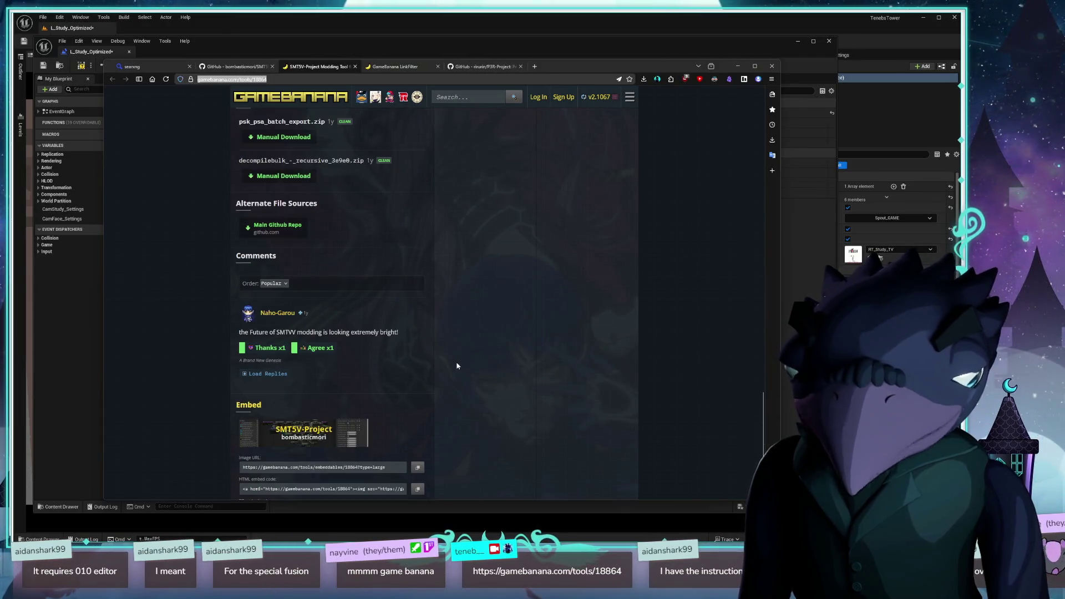
scroll(477, 365, "up", 20)
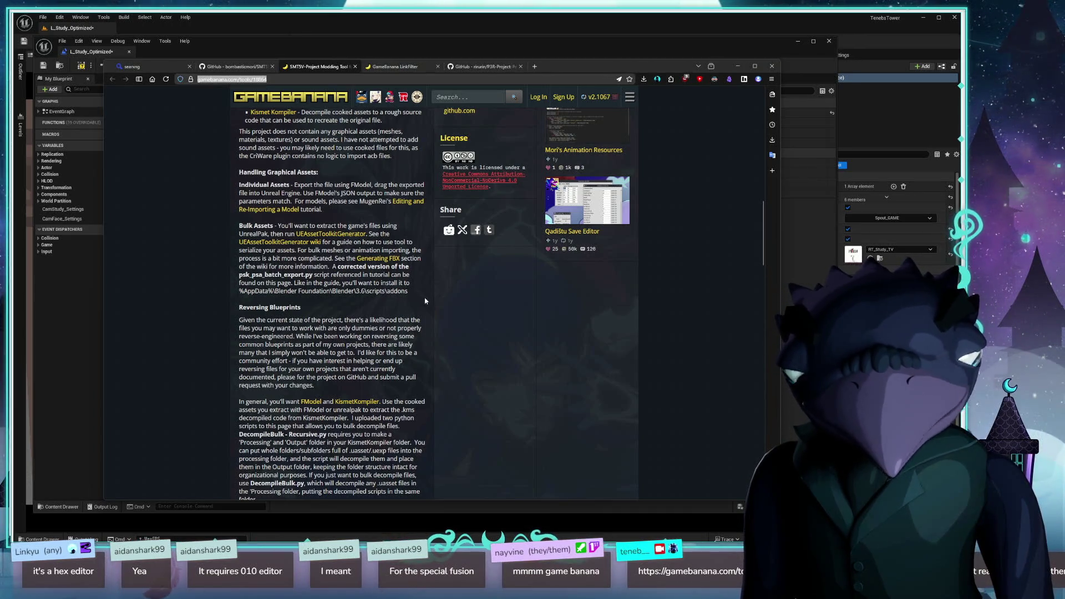
scroll(381, 284, "up", 3)
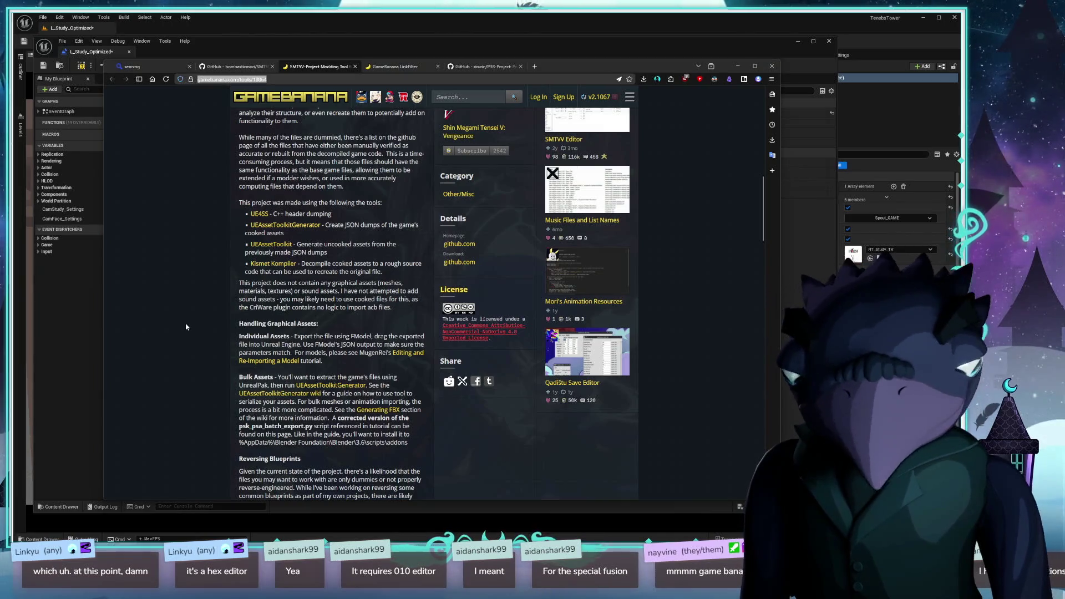
scroll(186, 328, "up", 3)
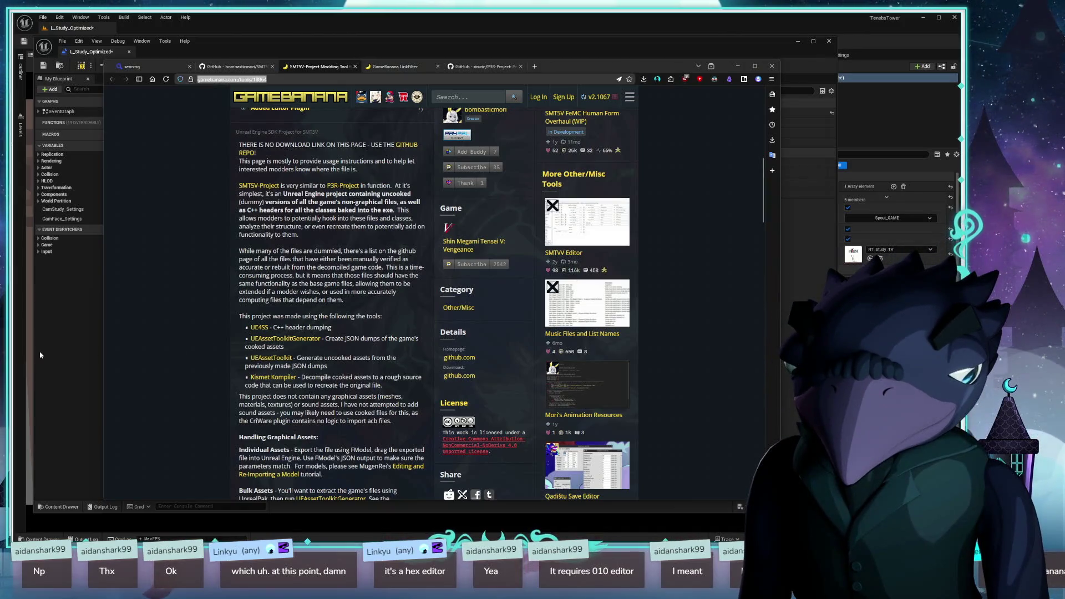
scroll(176, 334, "up", 3)
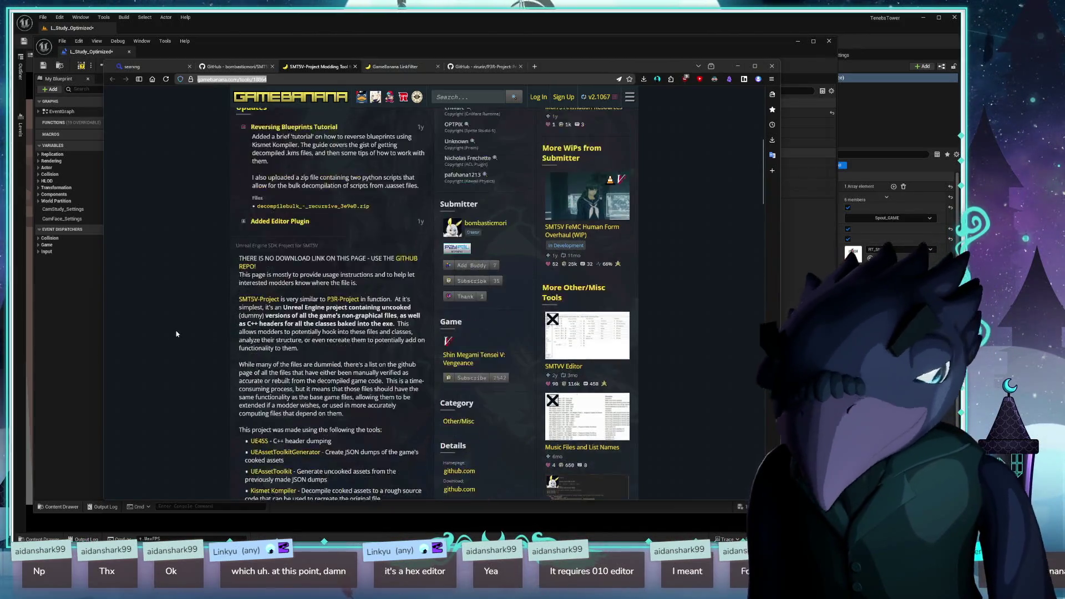
scroll(176, 334, "up", 3)
scroll(212, 258, "up", 2)
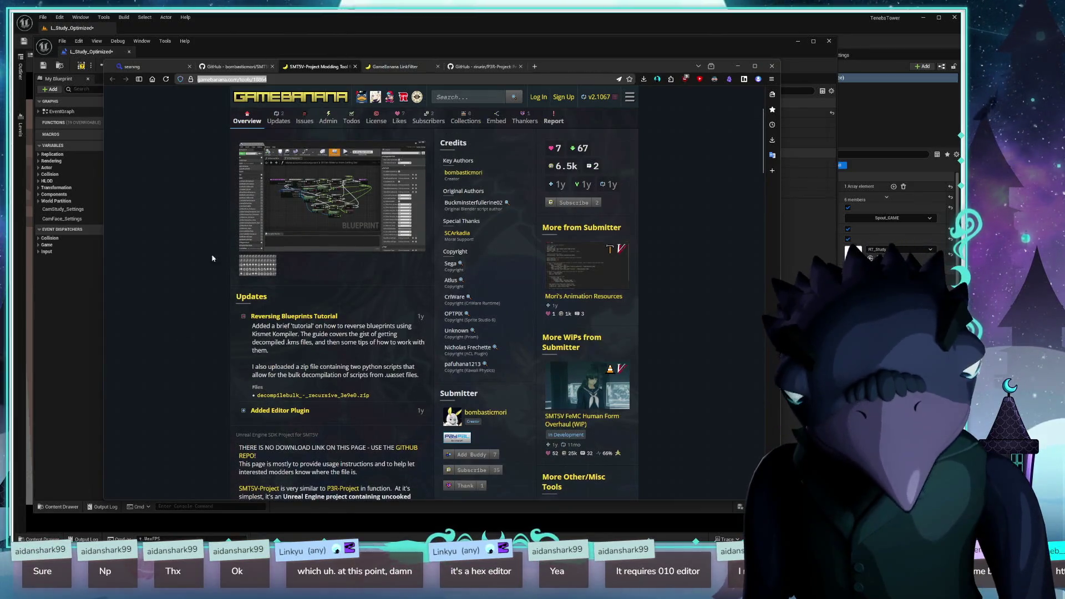
- Search 'youtube druid mechanics' in a new tab, open the channel, then begin entering 'udemy'
key("ctrl+t")
type("y")
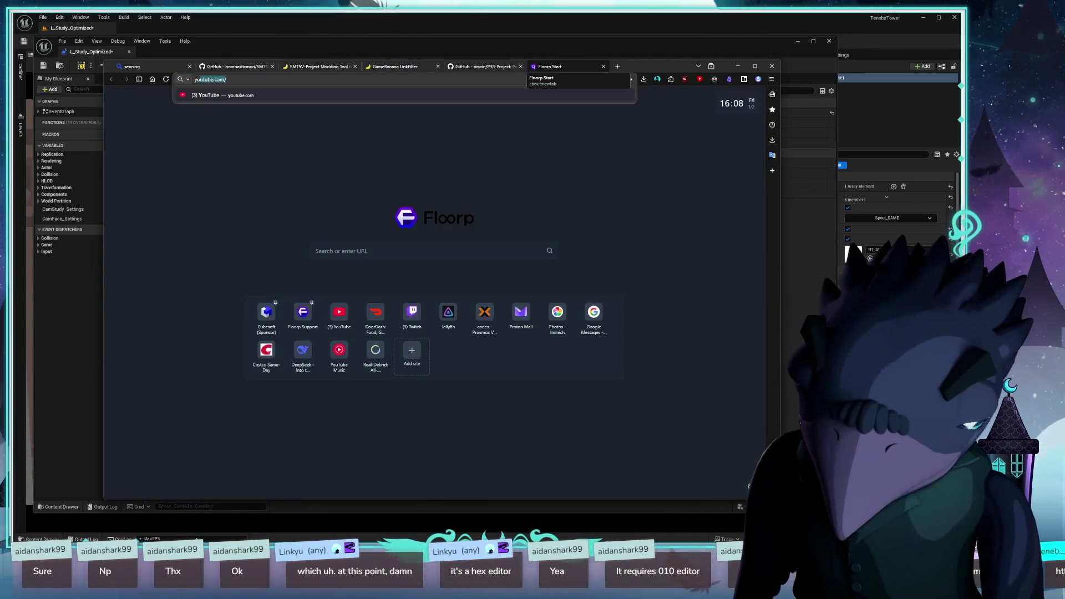
type("outube.")
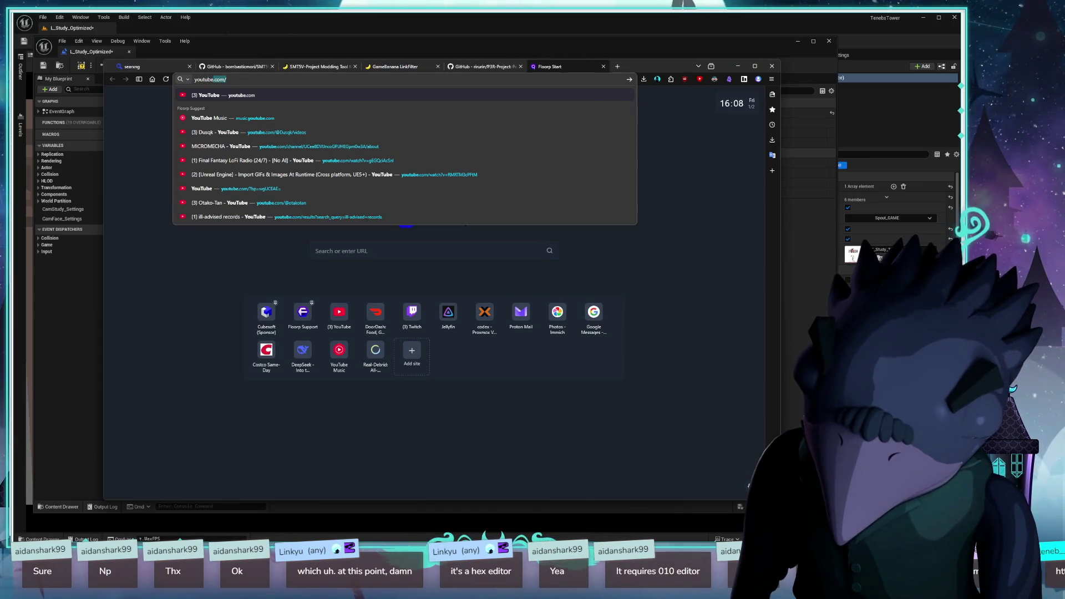
key("BackSpace")
key("BackSpace")
type("game druid")
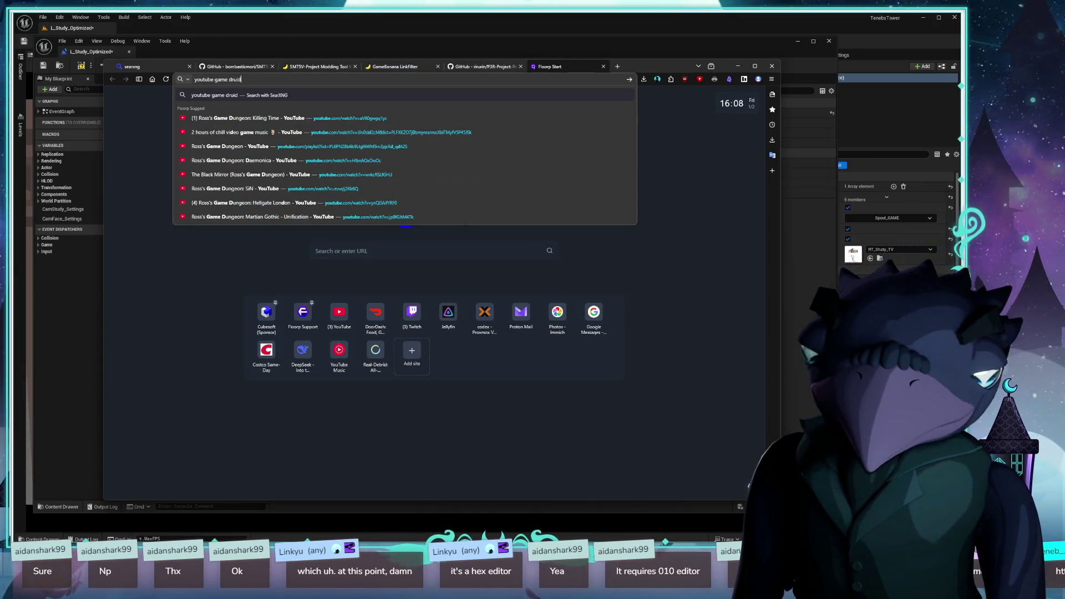
key("BackSpace")
key("BackSpace")
key("BackSpace")
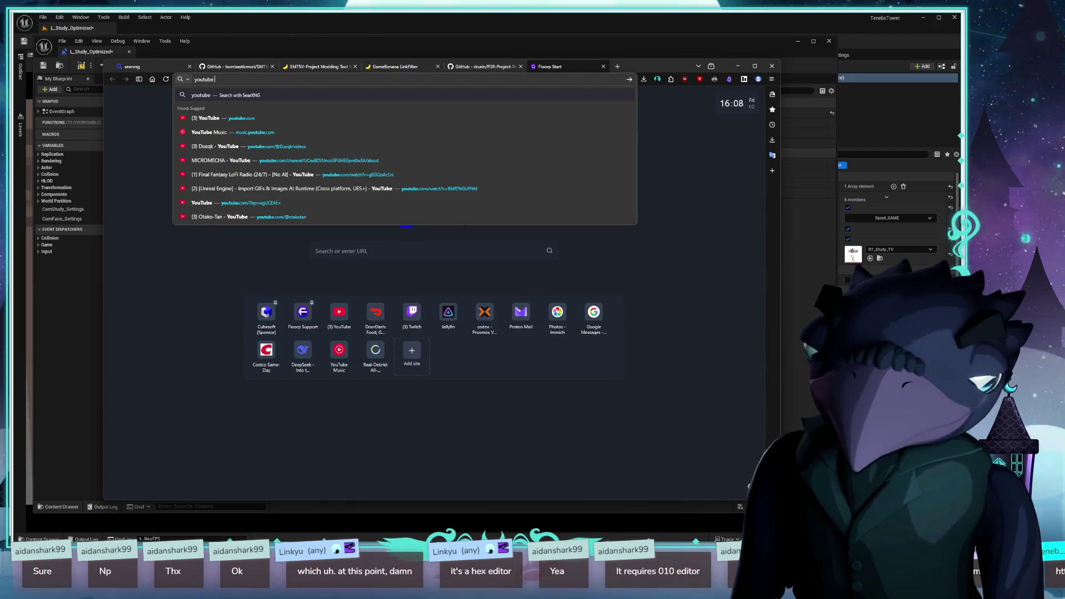
type("druid mechac")
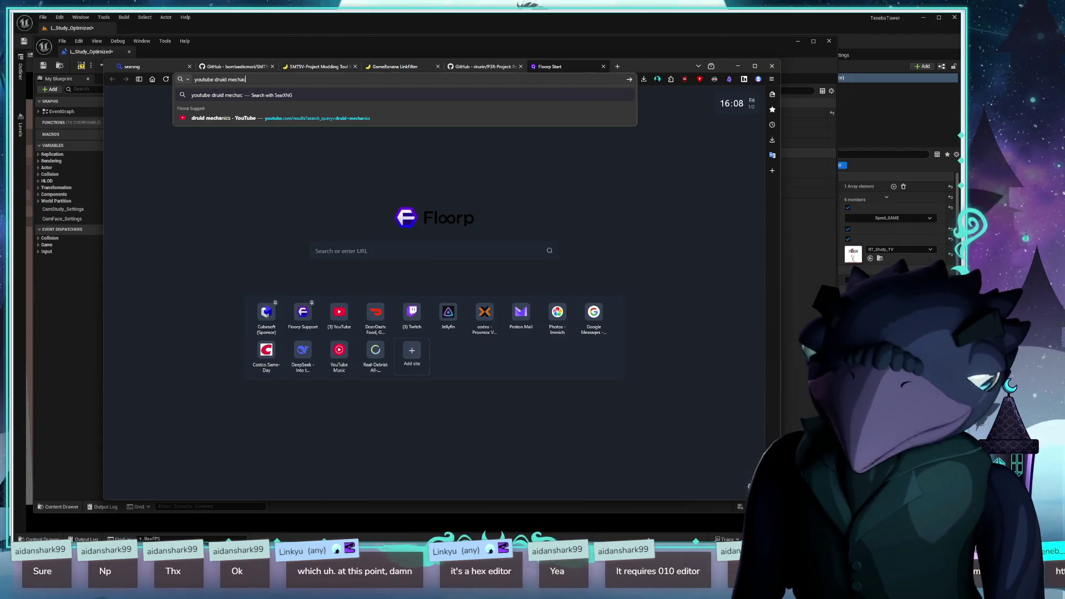
type("is")
key("Return")
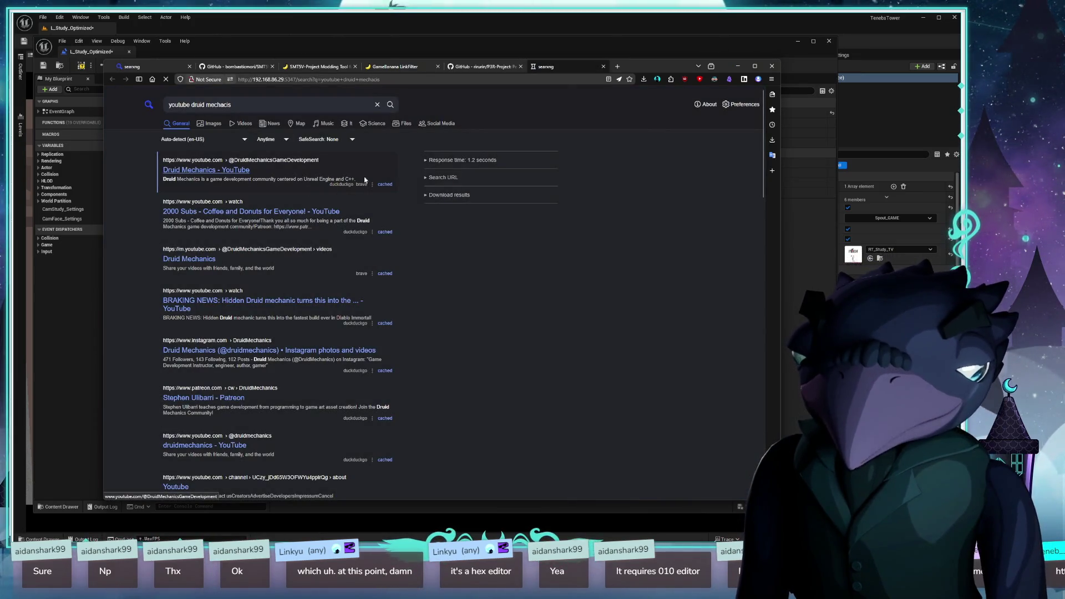
left_click(365, 180)
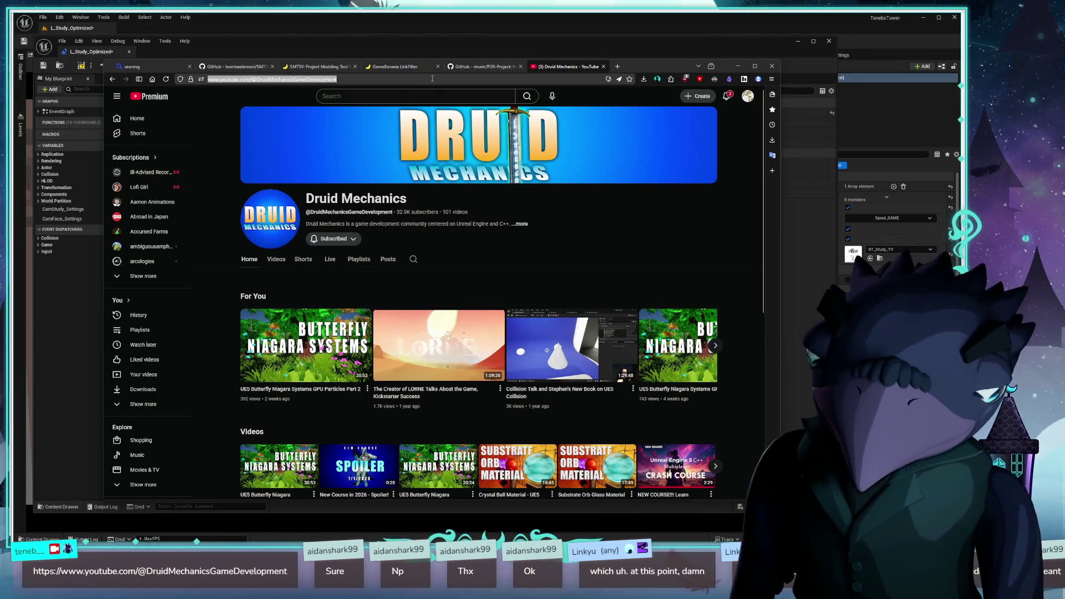
type("udemy")
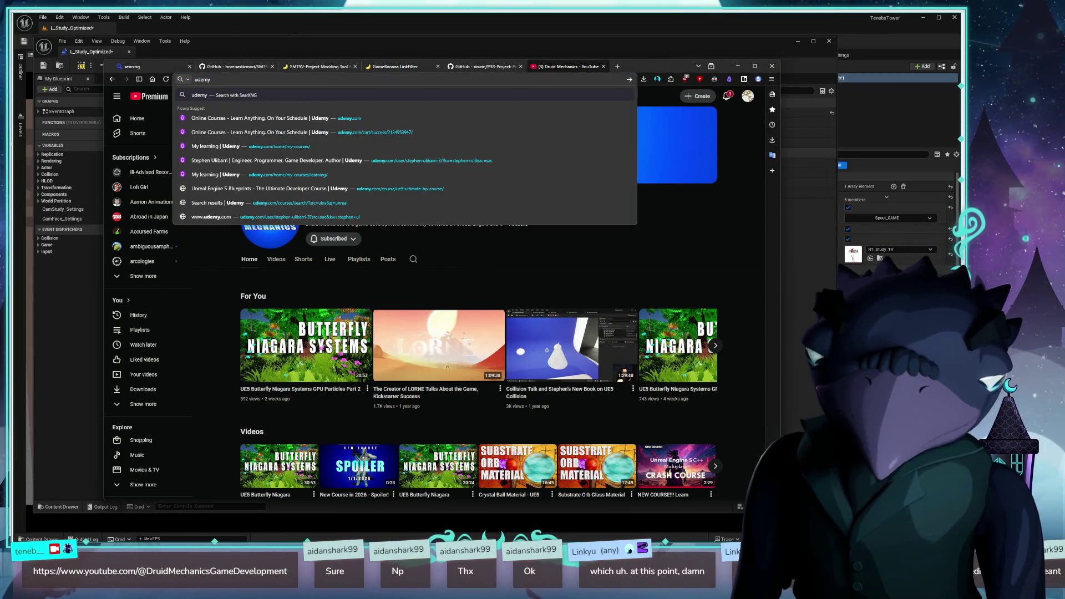
key("Down")
key("Down")
key("Down")
key("Down")
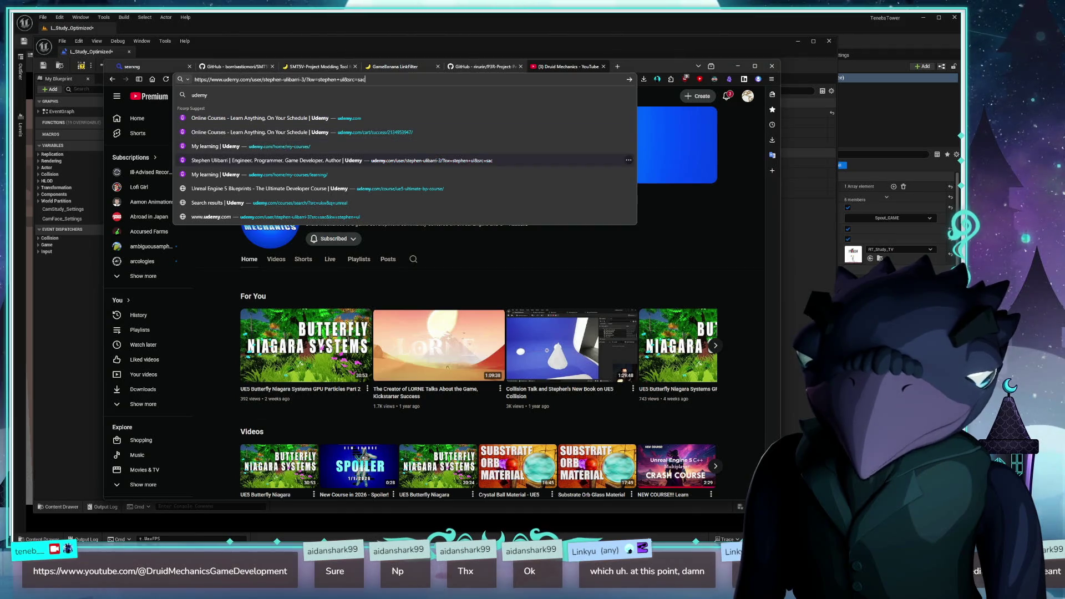
- Load the instructor's Udemy profile, browse his 18 courses, and type 'unreal engine 5' into search
key("Return")
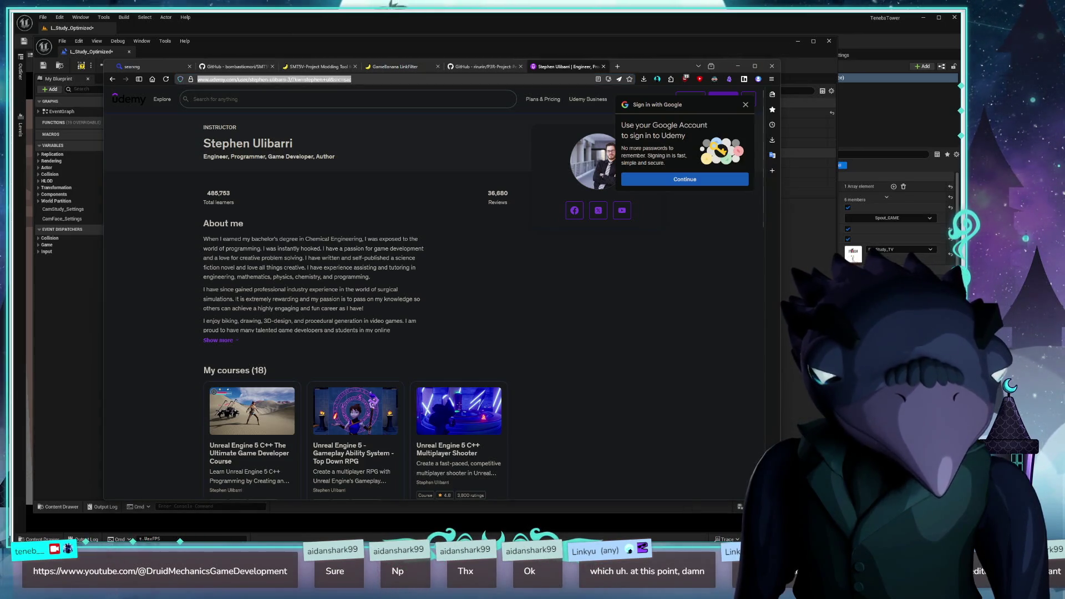
scroll(566, 312, "down", 2)
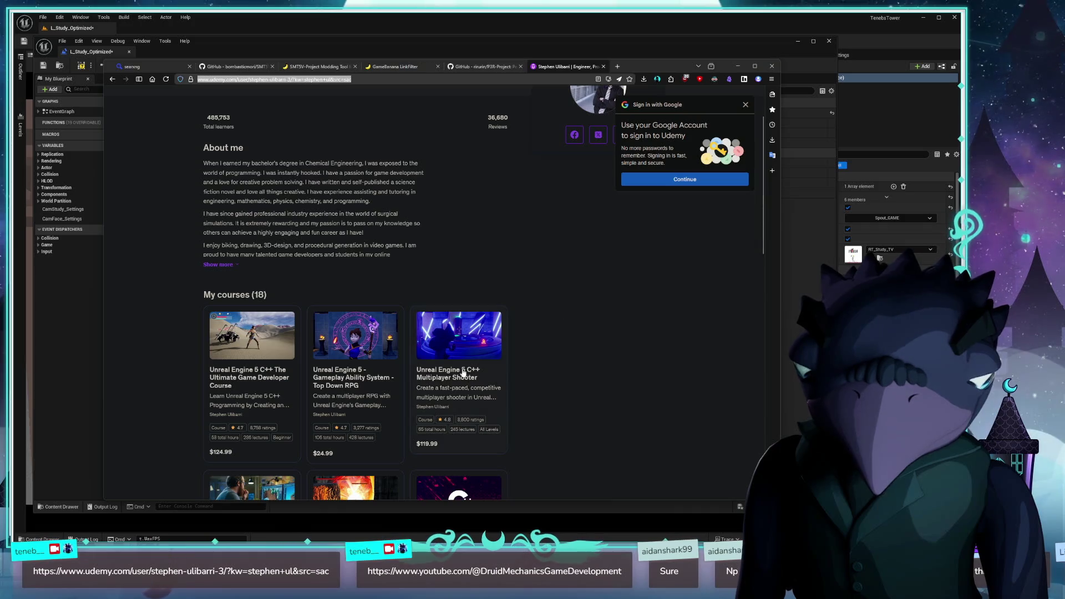
scroll(450, 381, "down", 3)
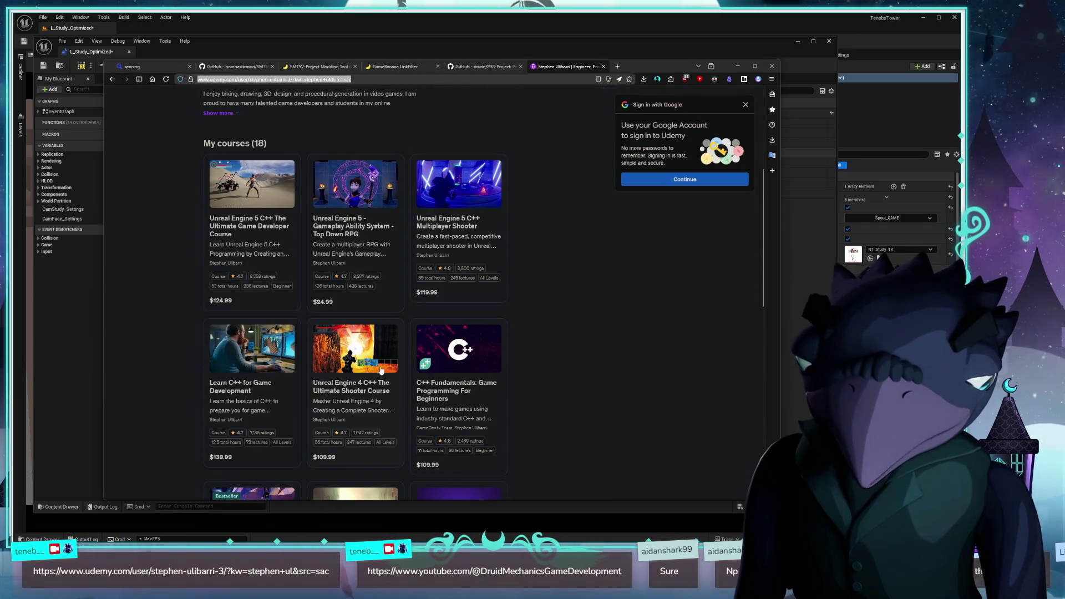
scroll(247, 335, "down", 5)
scroll(616, 410, "down", 4)
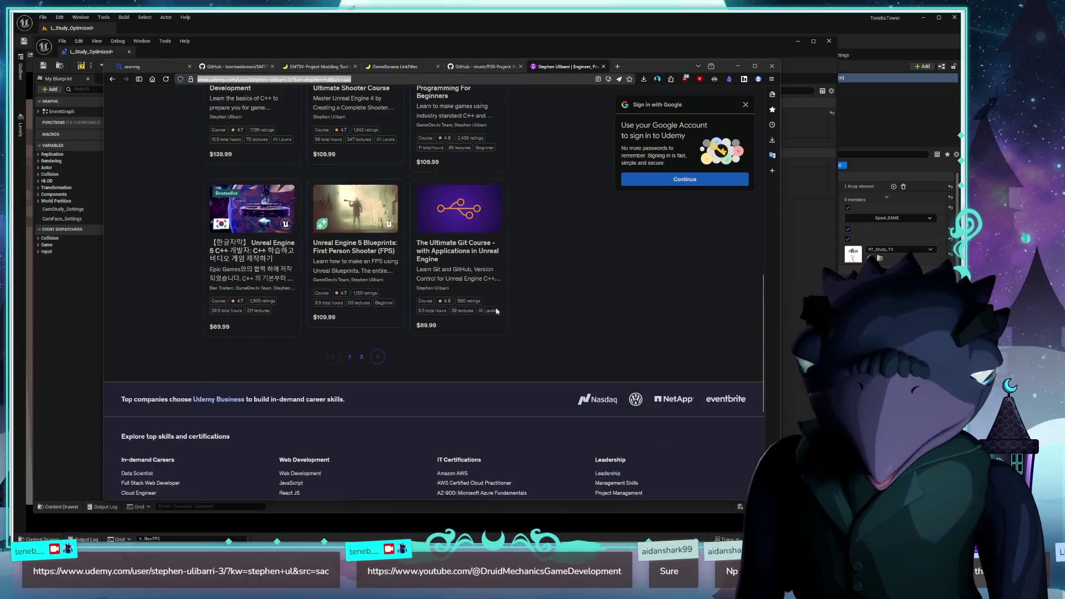
scroll(566, 294, "up", 7)
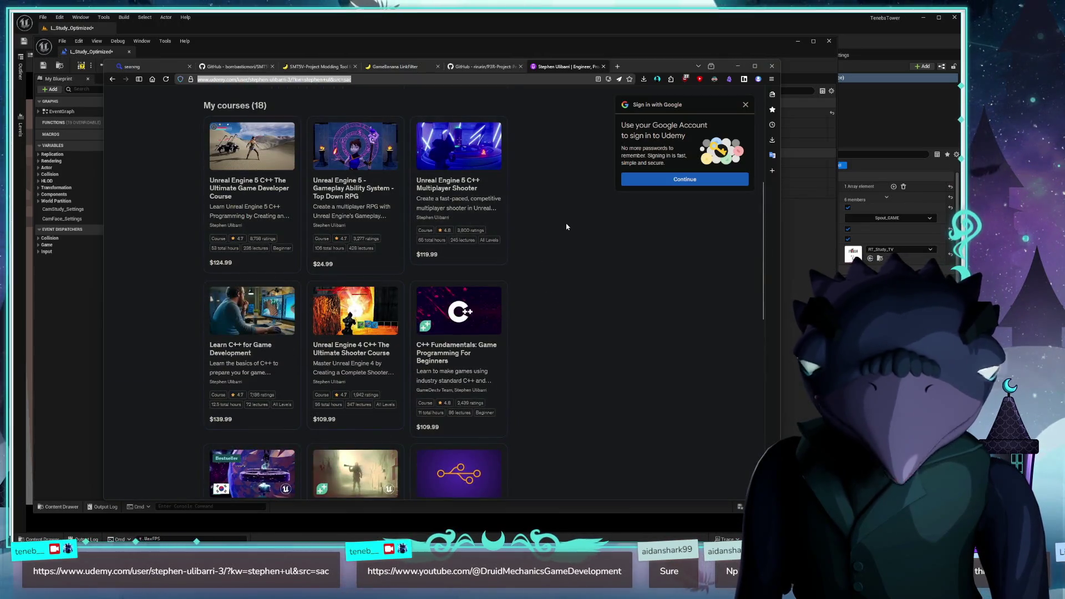
scroll(564, 225, "up", 3)
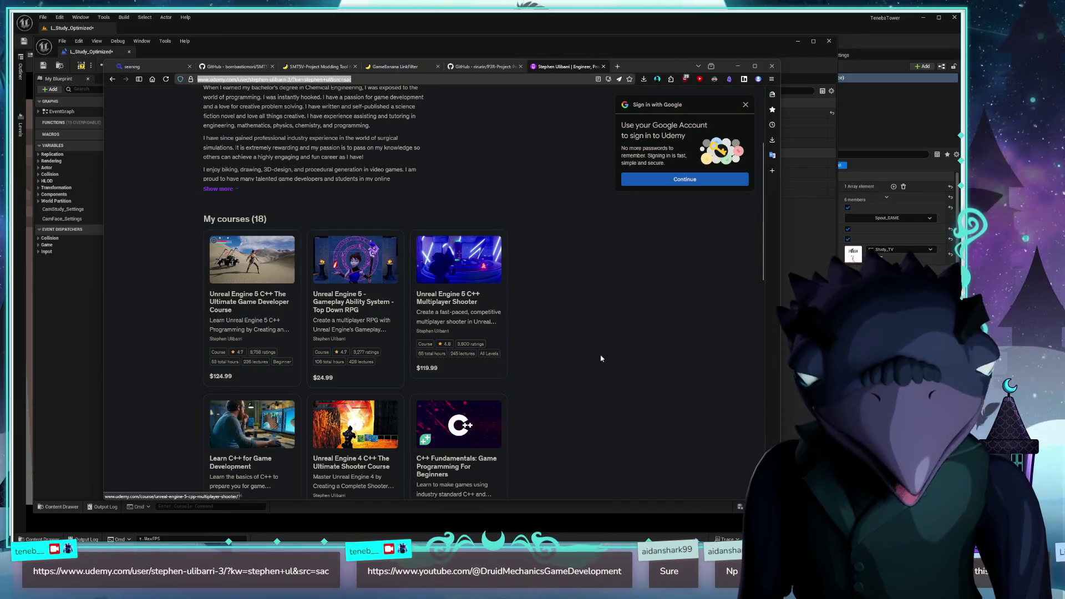
scroll(636, 359, "down", 1)
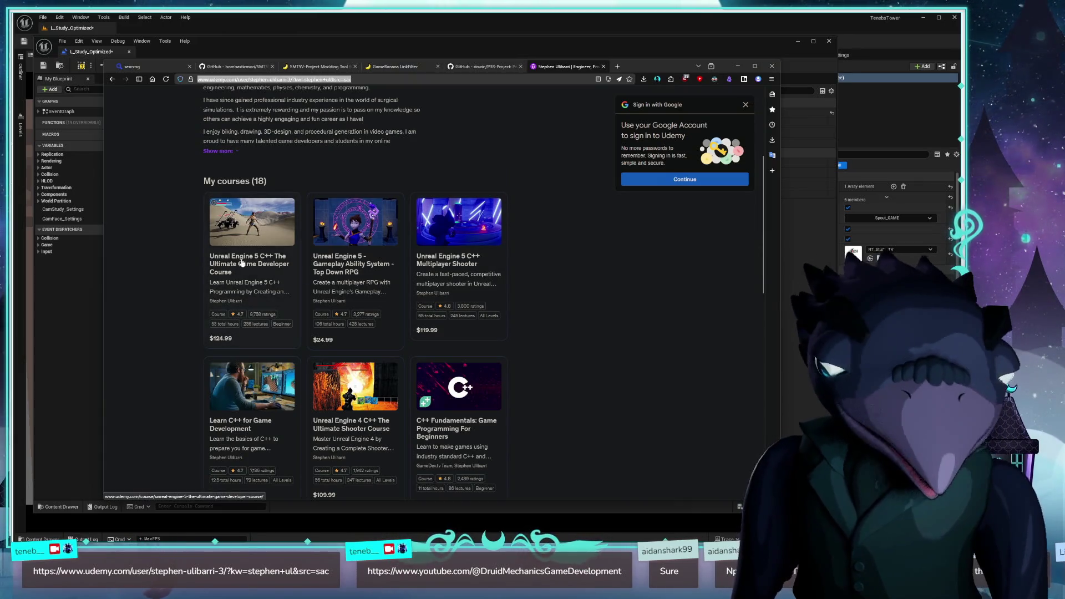
scroll(599, 304, "down", 2)
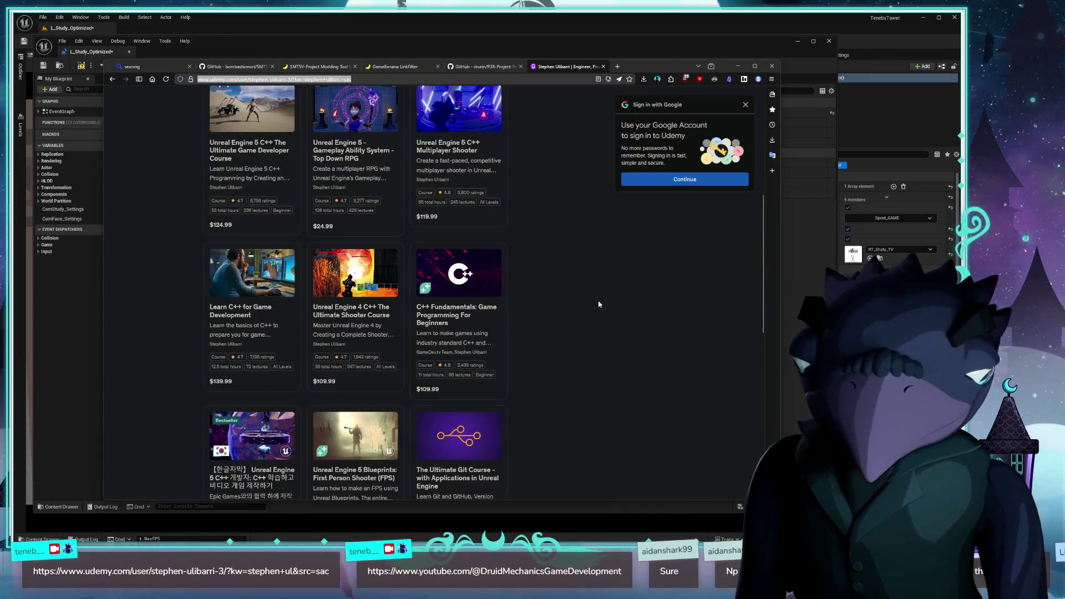
scroll(593, 304, "down", 3)
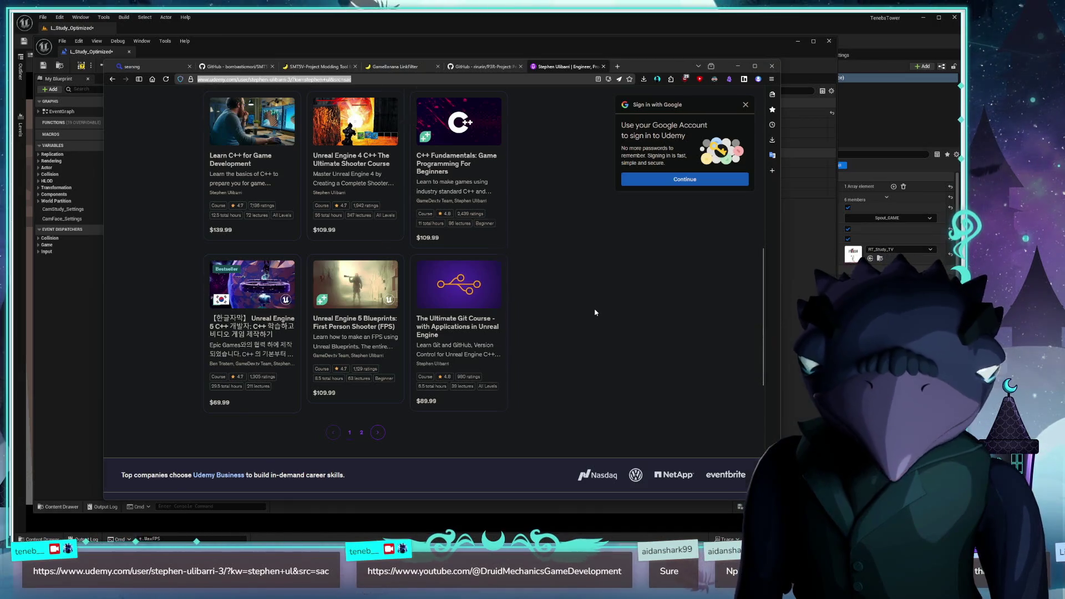
scroll(595, 312, "up", 10)
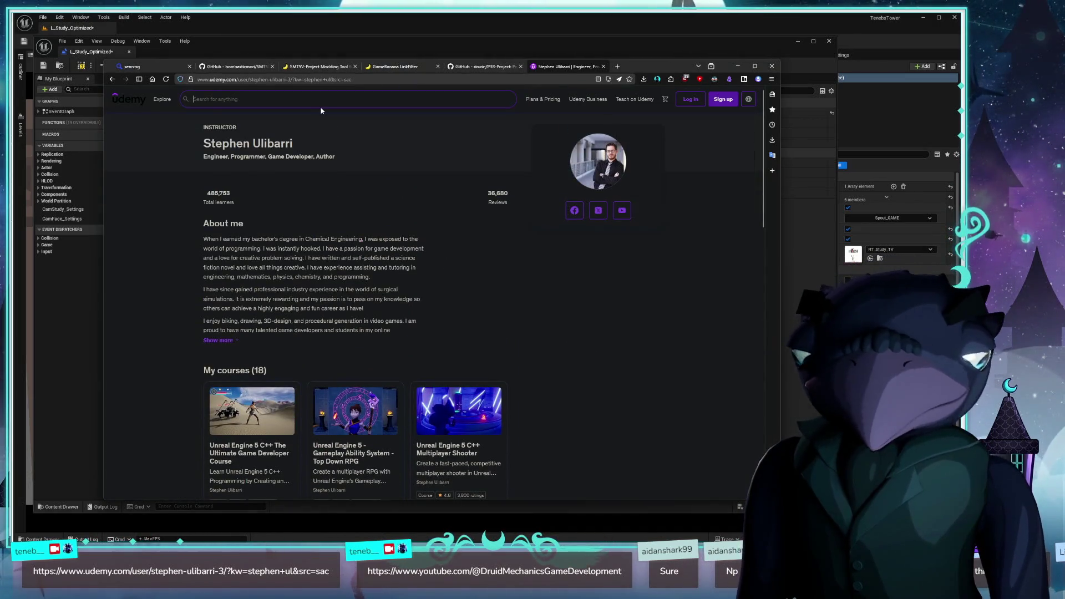
type("unreal engine 5")
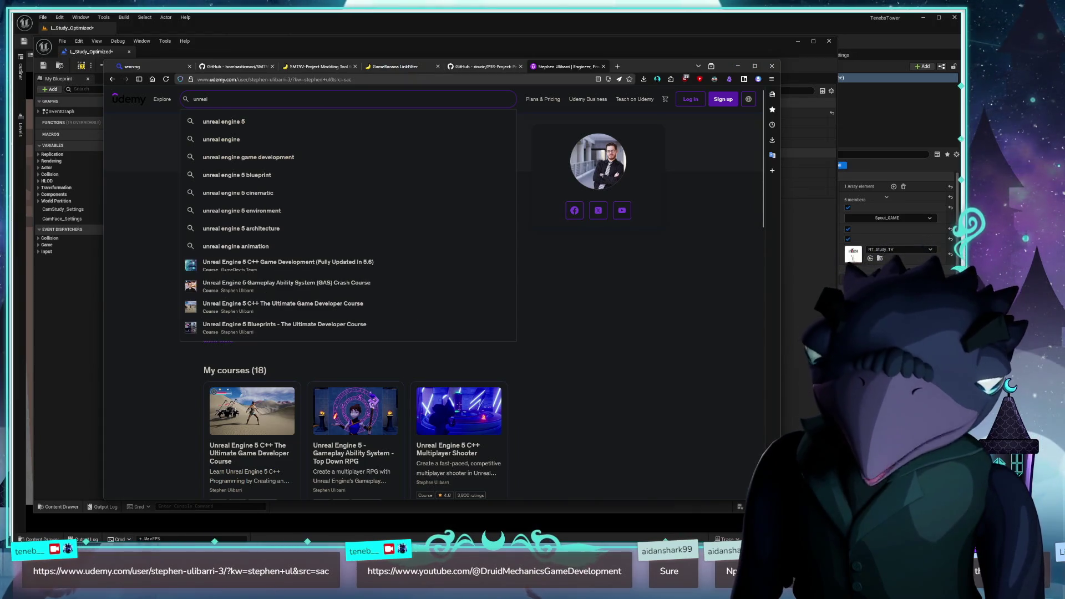
- Search Udemy for Unreal Engine 5 blueprint courses and open the Blueprints course page
key("Down")
key("Down")
key("Down")
key("Down")
key("Return")
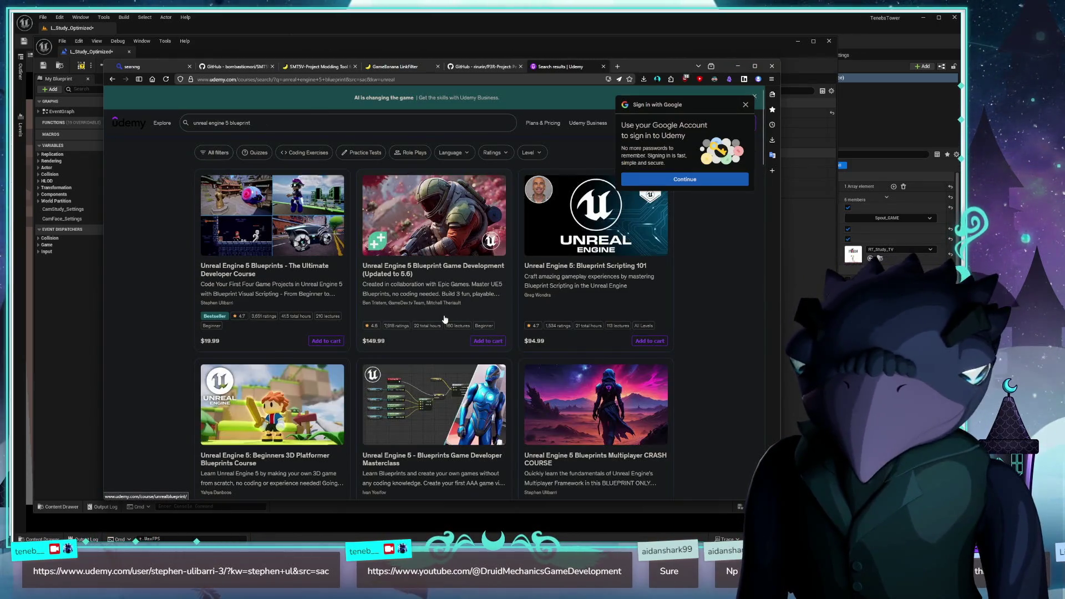
left_click(267, 270)
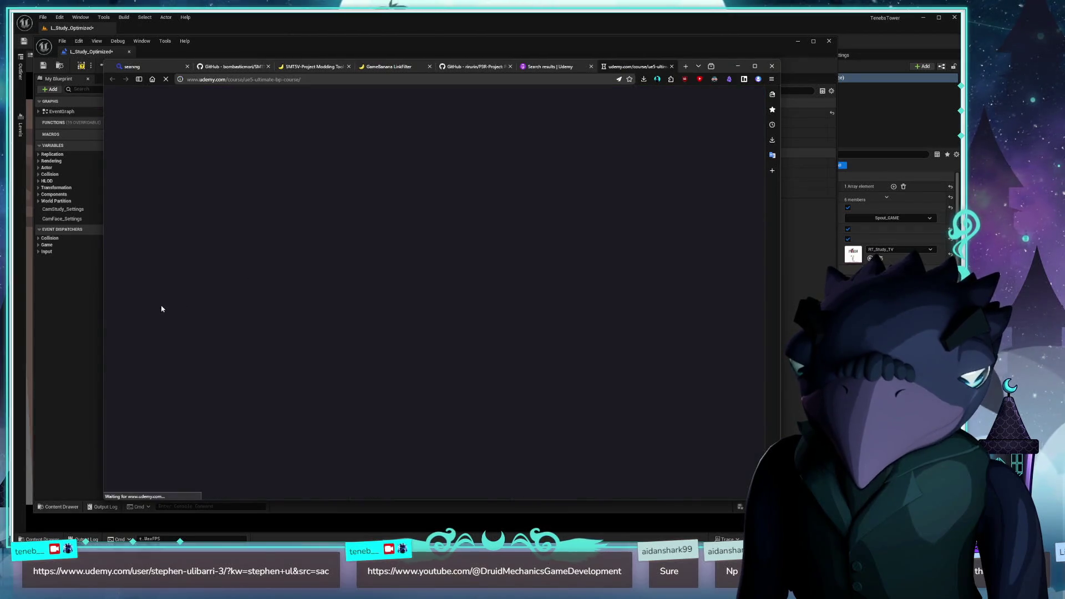
left_click(286, 79)
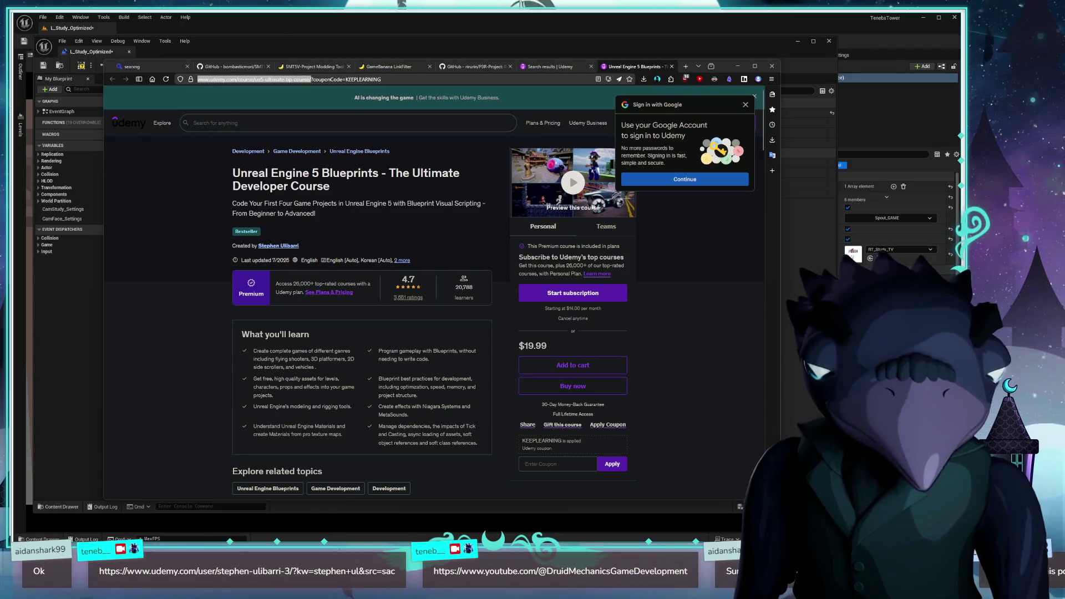
left_click(705, 350)
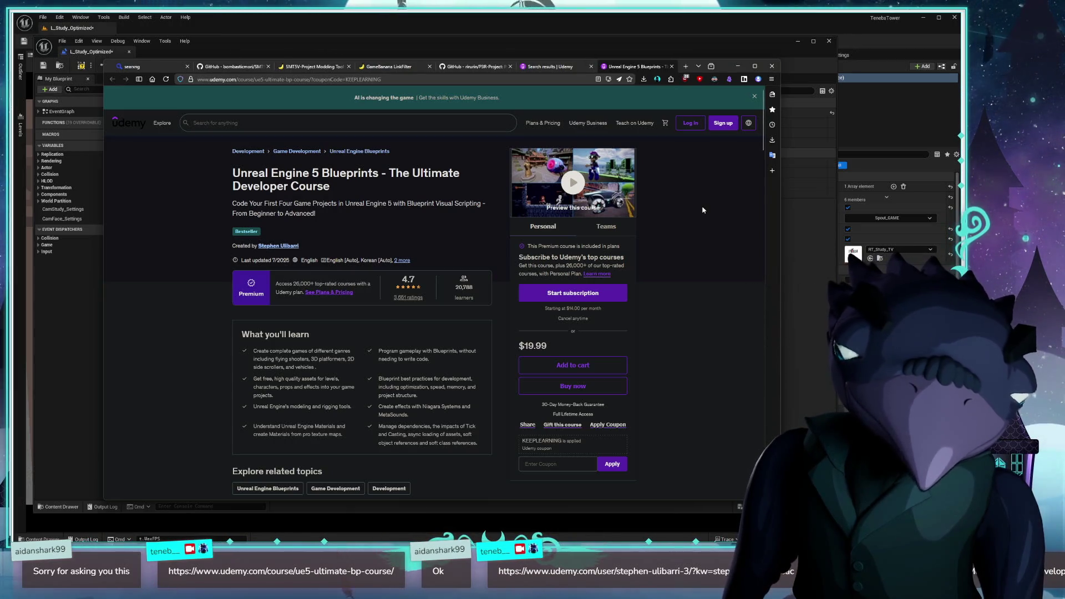
- Close the Udemy course page and the Udemy search results tabs
left_click_drag(730, 75, 826, 102)
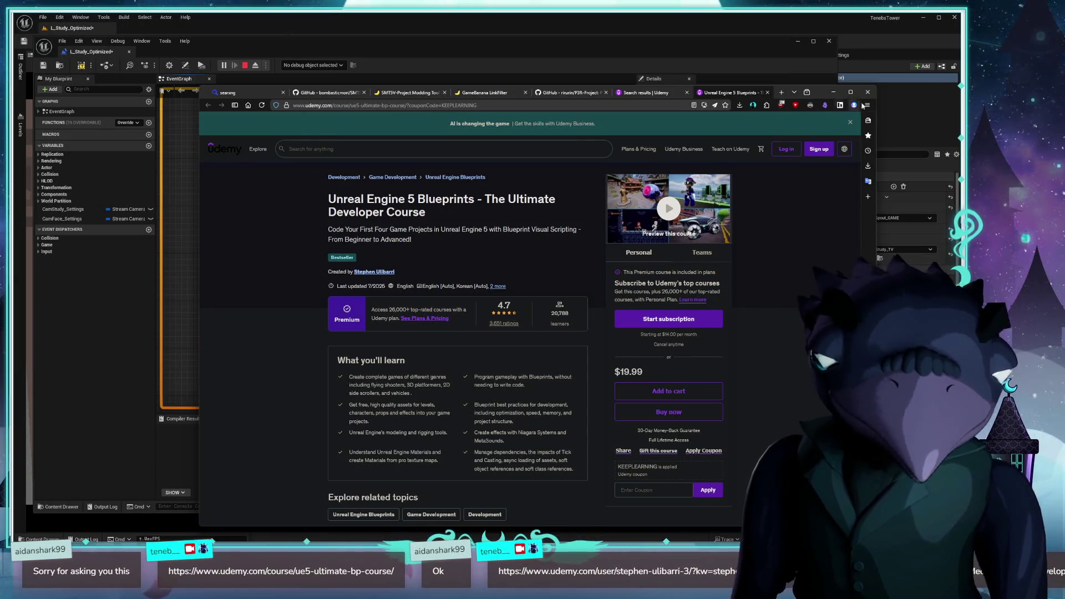
mouse_move(817, 97)
left_mouse_down()
mouse_move(764, 78)
mouse_move(815, 96)
left_mouse_up()
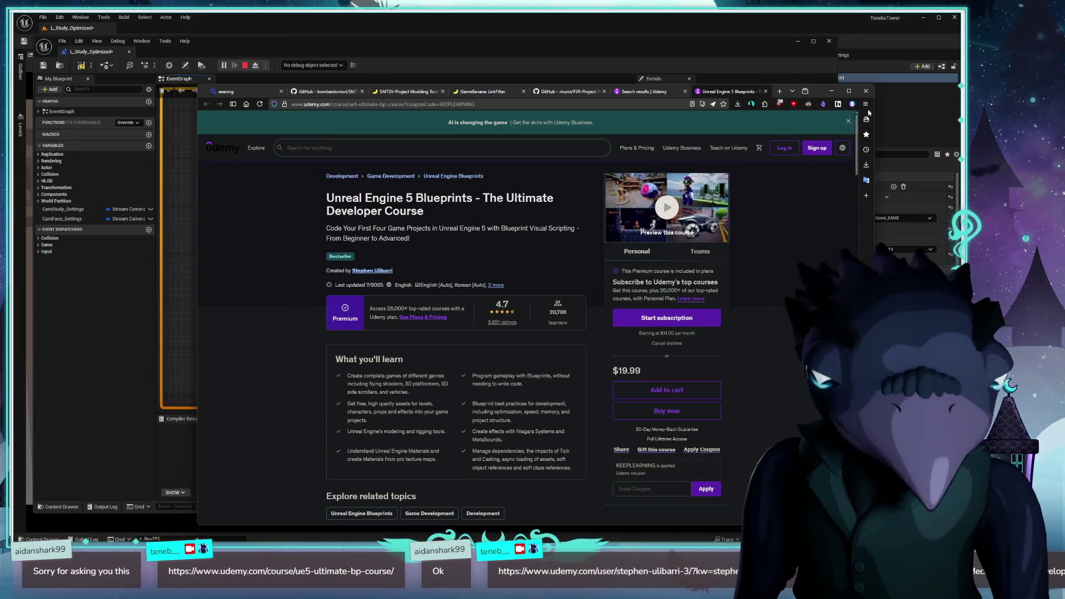
middle_click(738, 94)
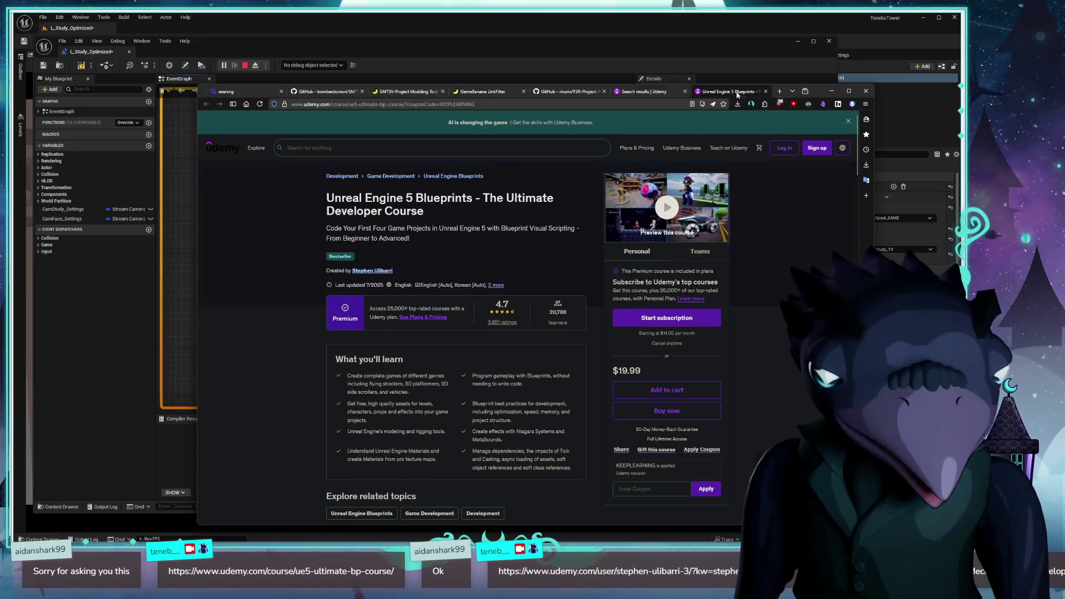
middle_click(672, 93)
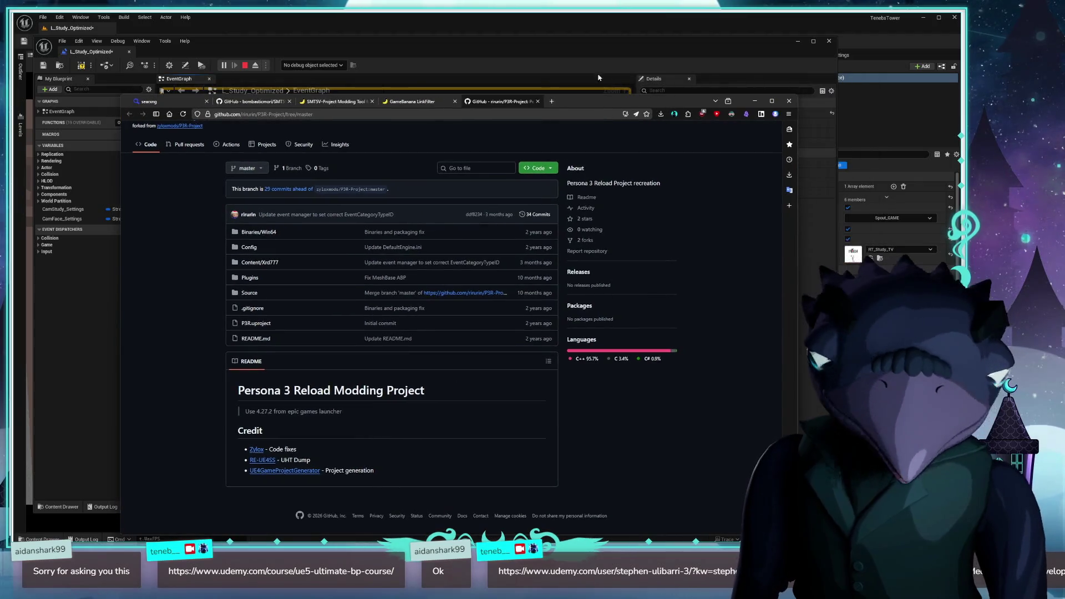
- Close the SMT5V-Project, P3R-Project and GameBanana pages, then close the Floorp browser
left_click(247, 102)
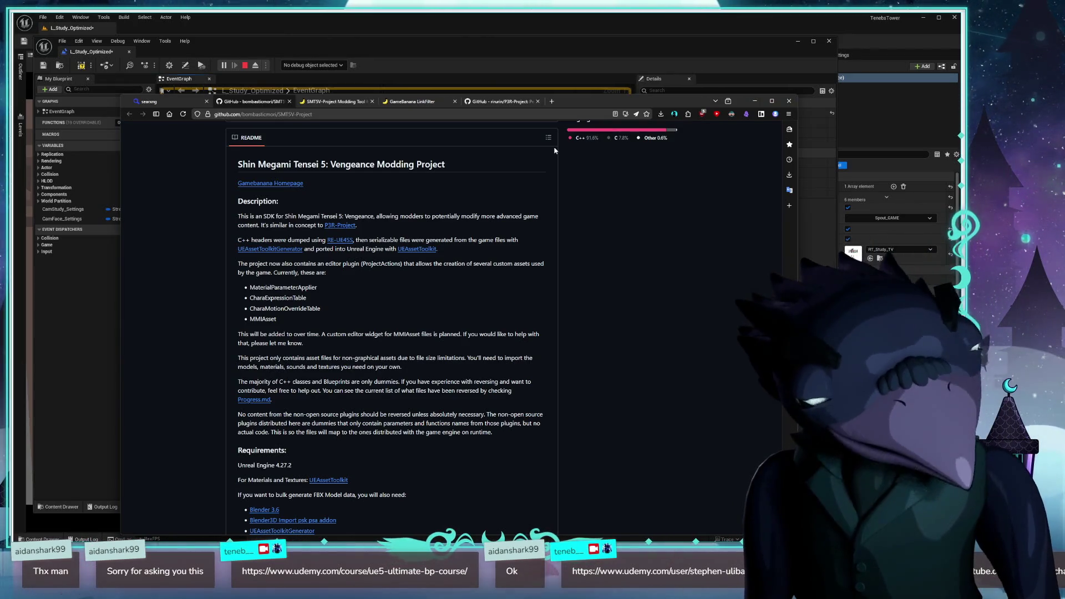
left_click(538, 102)
left_click(455, 101)
left_click(372, 102)
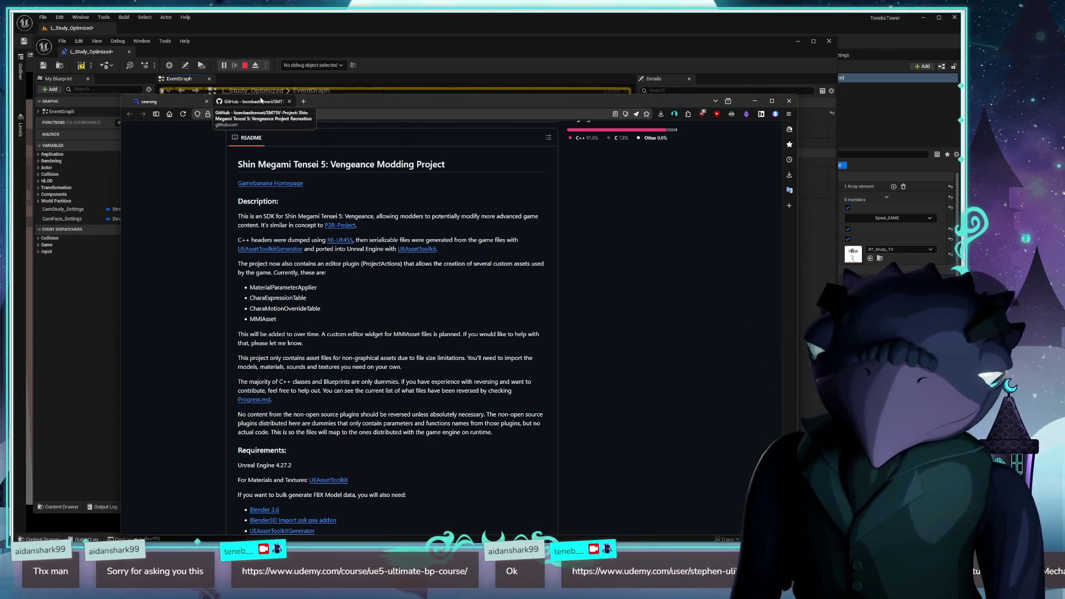
left_click(289, 102)
left_click(207, 101)
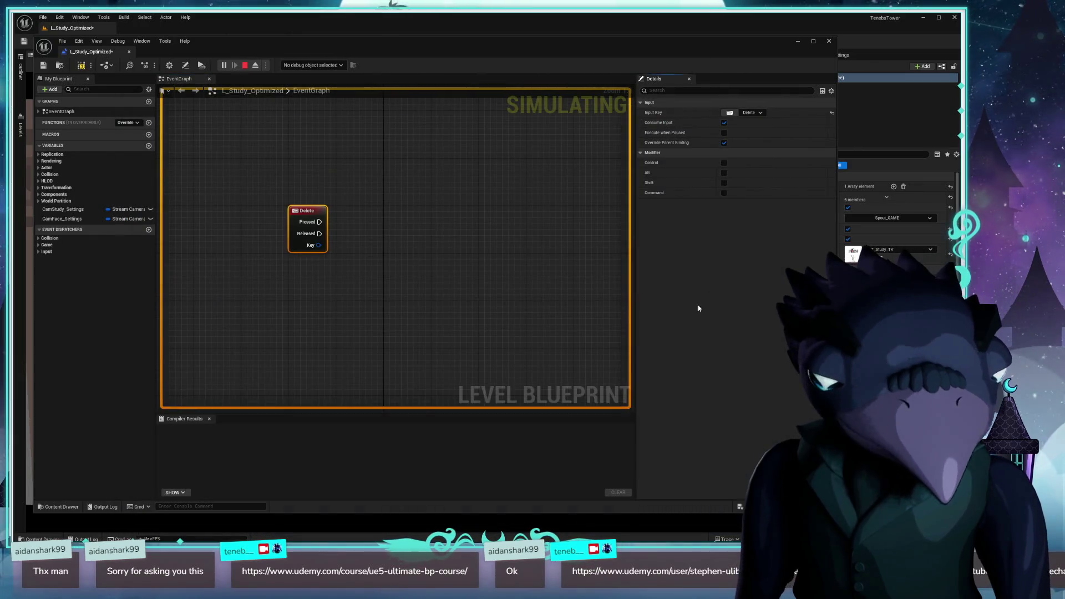
- Stop the simulation, move the Blueprint editor aside, and show the Outliner's actor list
scroll(408, 248, "down", 3)
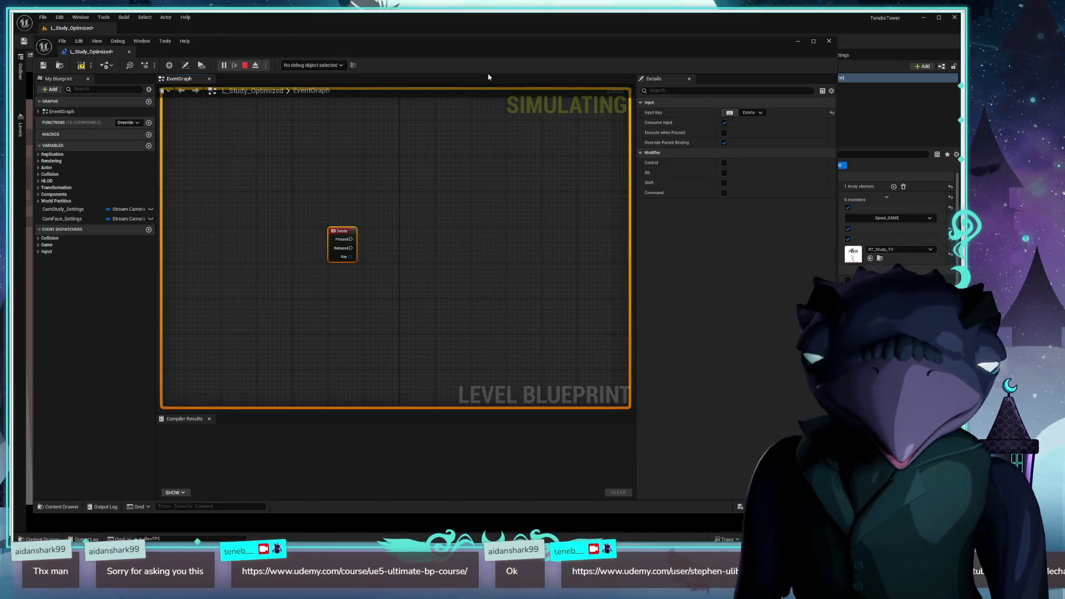
left_click(244, 66)
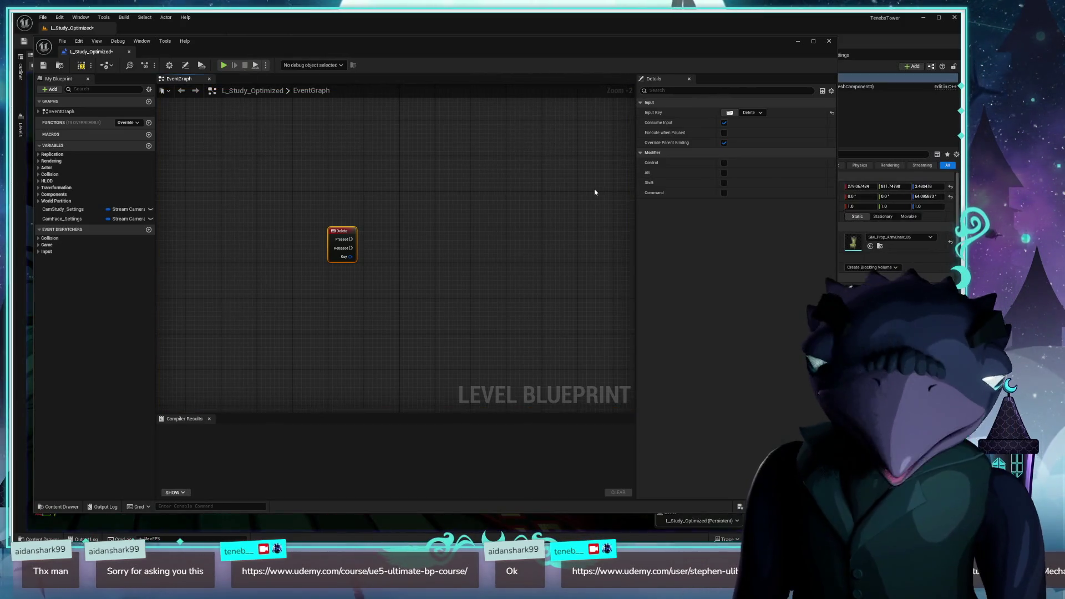
mouse_move(382, 218)
left_mouse_down()
mouse_move(448, 207)
mouse_move(428, 188)
left_mouse_up()
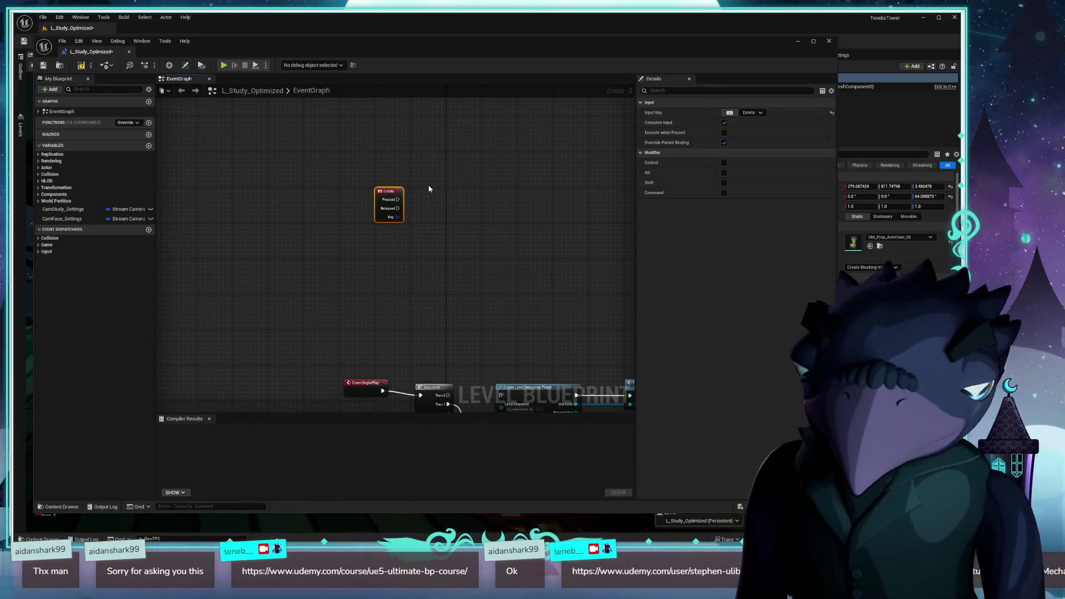
left_click_drag(395, 42, 517, 44)
left_click(21, 71)
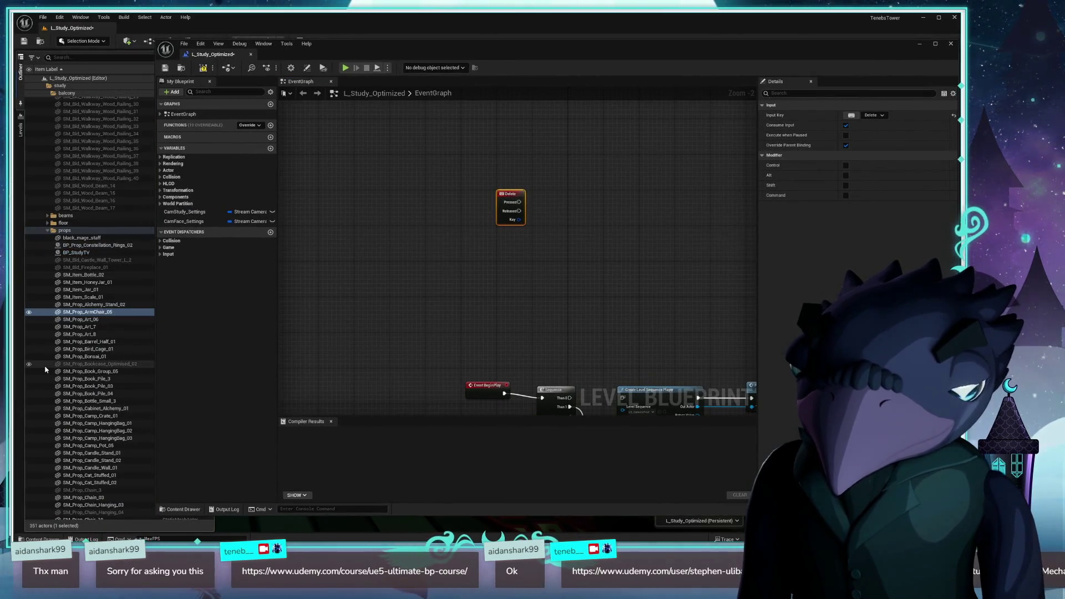
- Drag OWLSpoutReceiverManager from the Outliner into the EventGraph as an actor reference
left_click(47, 230)
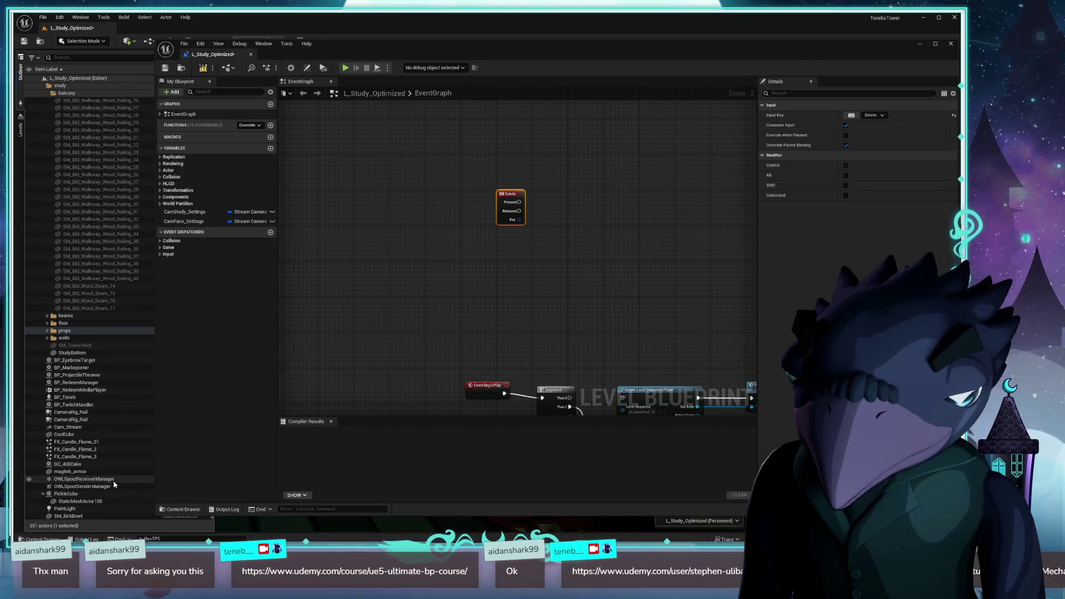
mouse_move(81, 482)
left_mouse_down()
mouse_move(431, 294)
mouse_move(485, 299)
mouse_move(403, 301)
left_mouse_up()
scroll(418, 263, "up", 2)
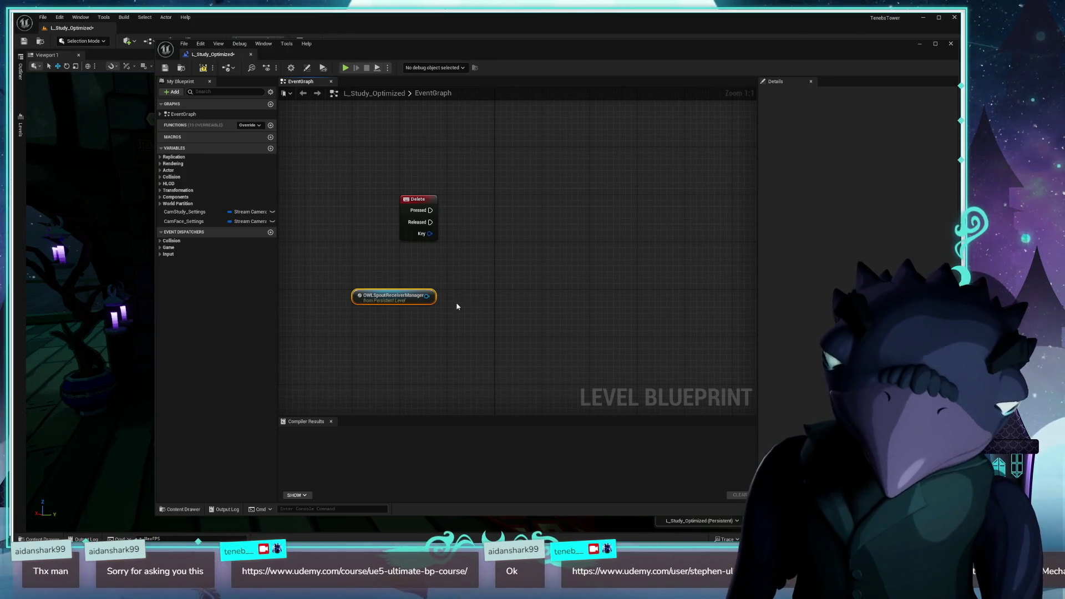
left_click_drag(426, 297, 469, 272)
type("get")
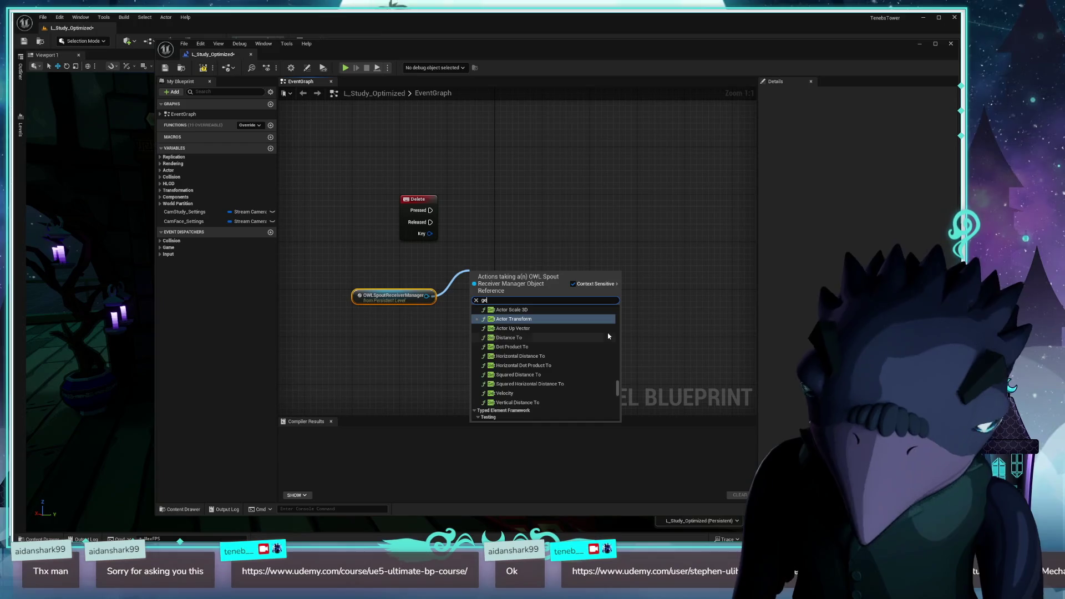
scroll(609, 336, "up", 1)
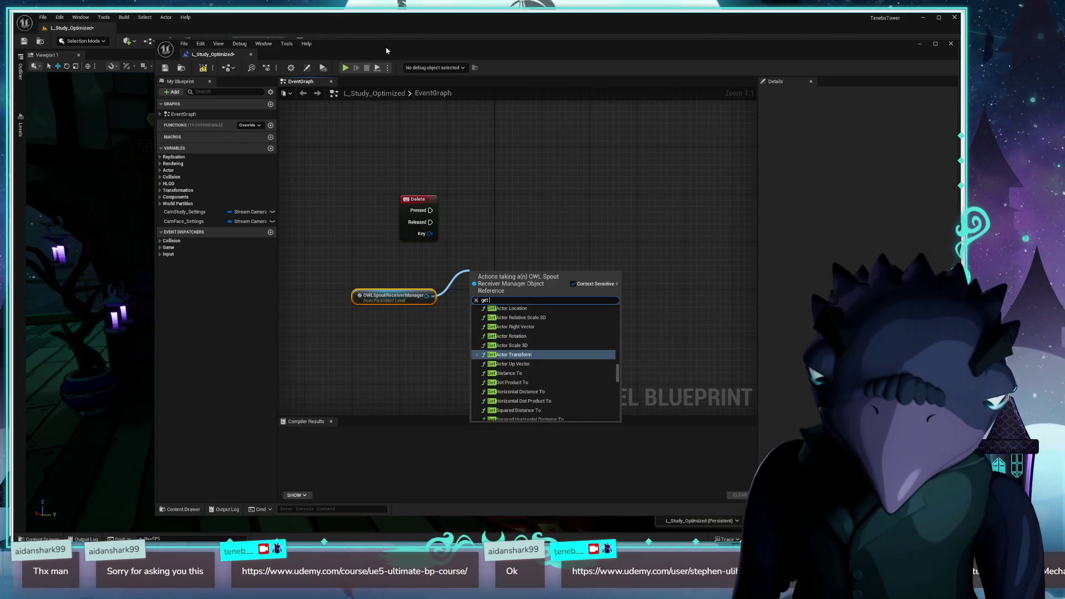
left_click(550, 56)
- Select OWLSpoutReceiverManager in the Outliner to inspect its Spout Receivers in Details
mouse_move(549, 56)
left_mouse_down()
mouse_move(397, 257)
mouse_move(296, 206)
left_mouse_up()
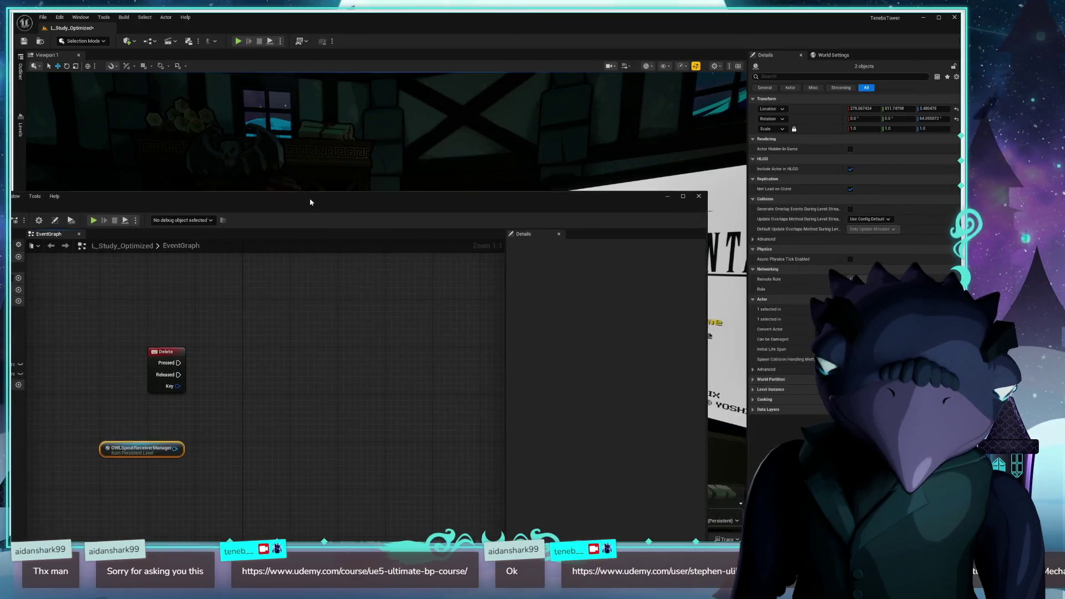
left_click_drag(388, 193, 661, 442)
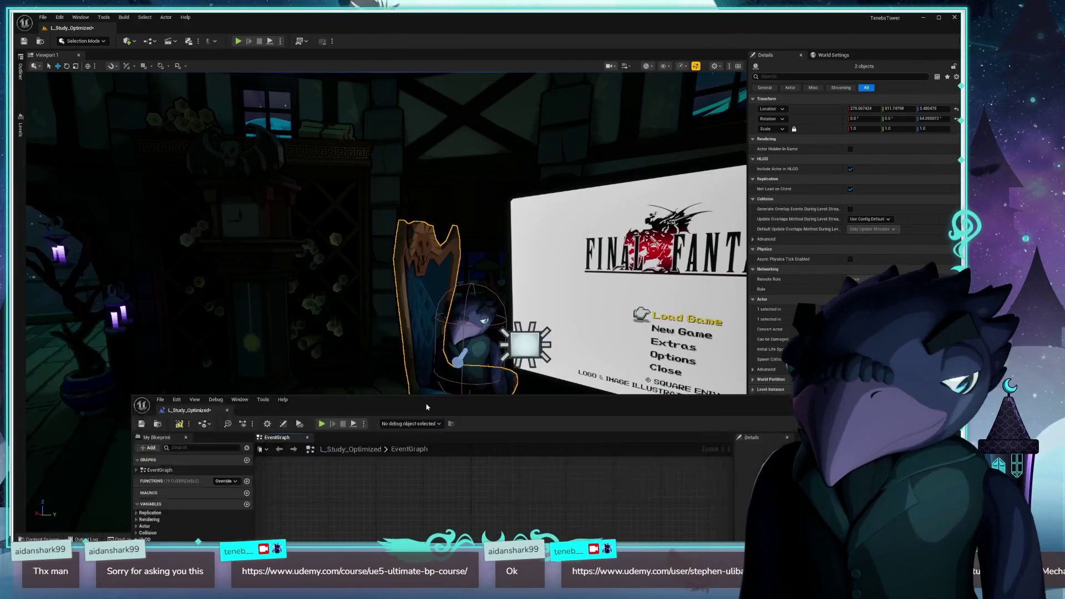
left_click(20, 72)
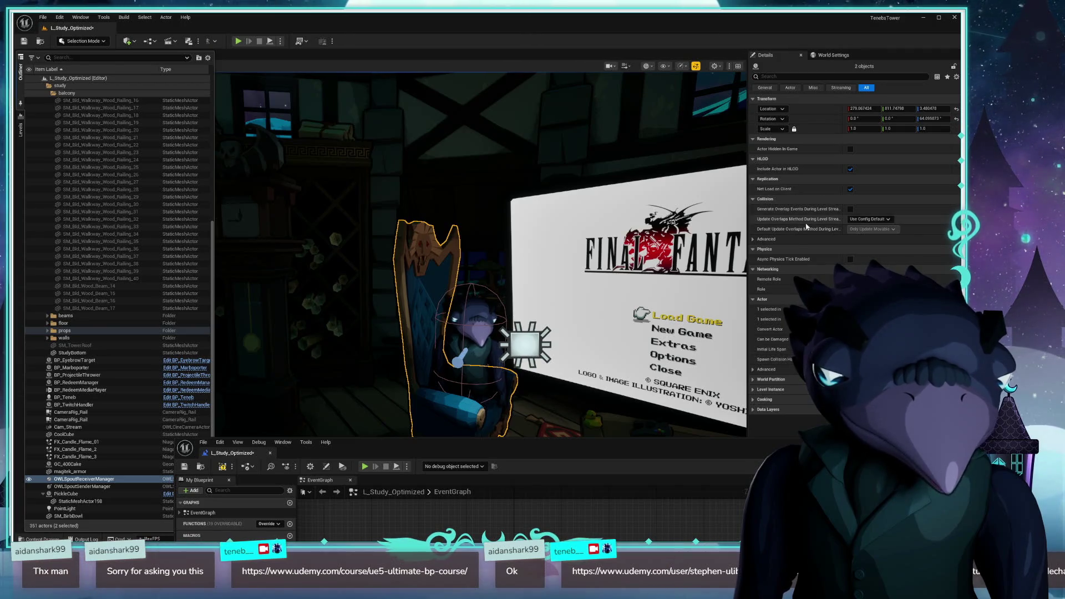
left_click(110, 478)
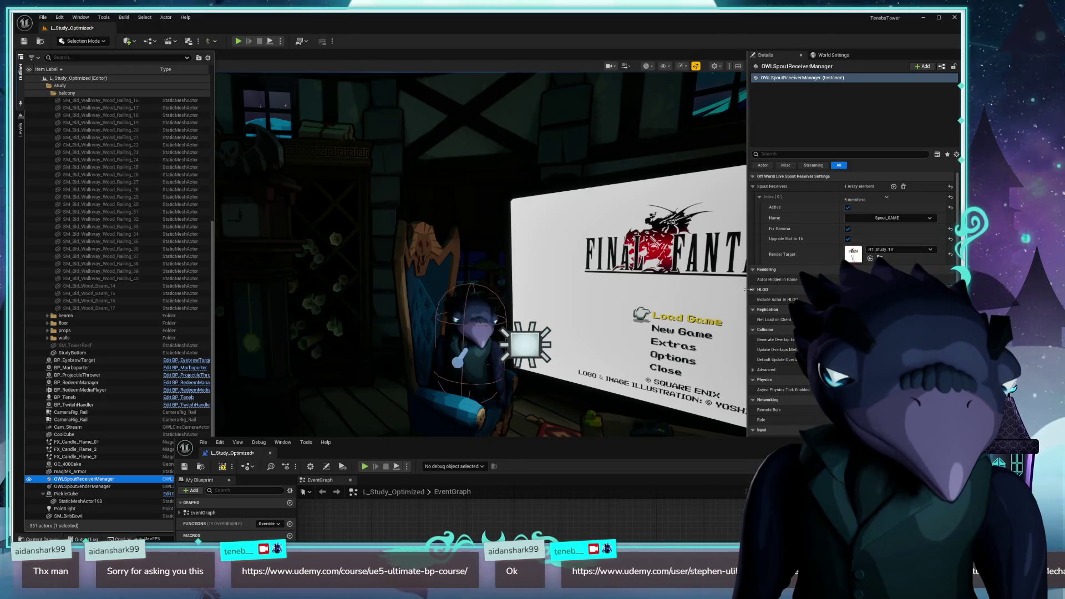
mouse_move(685, 454)
left_mouse_down()
mouse_move(562, 169)
mouse_move(583, 134)
left_mouse_up()
left_click_drag(344, 375, 448, 358)
- Add a Get Spout Receivers node from the manager reference and place it left
type("get spout re")
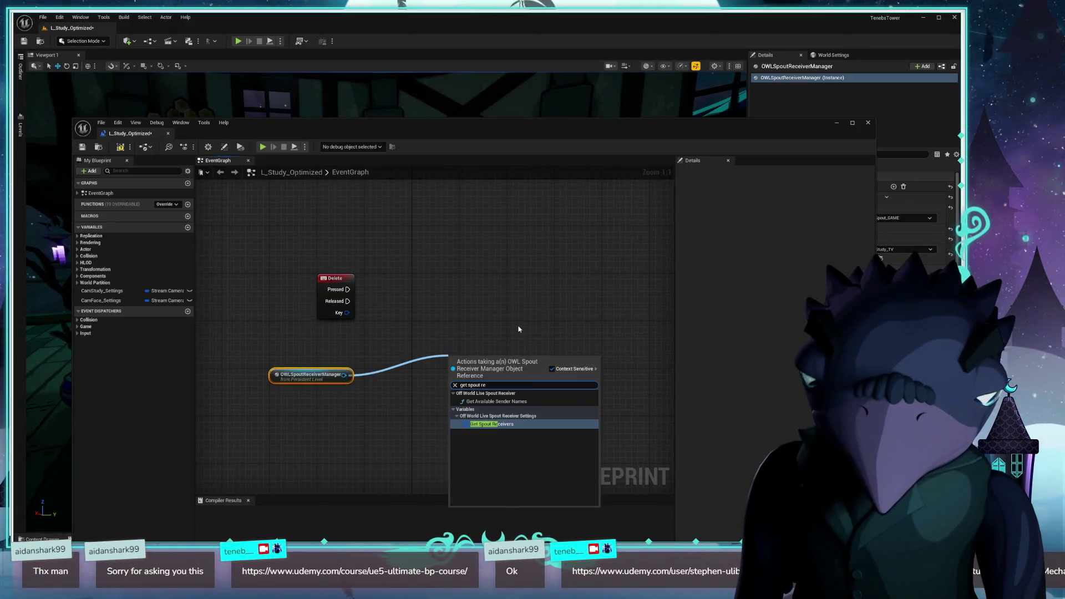
key("Return")
mouse_move(488, 359)
left_mouse_down()
mouse_move(469, 382)
mouse_move(417, 364)
left_mouse_up()
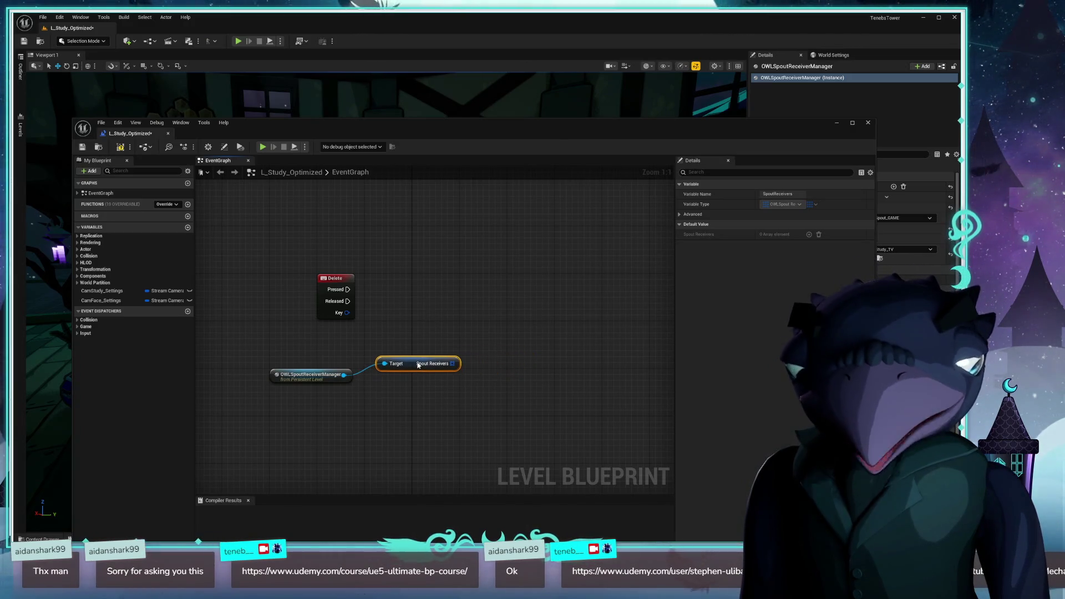
mouse_move(662, 135)
left_mouse_down()
mouse_move(518, 106)
mouse_move(526, 124)
mouse_move(559, 124)
left_mouse_up()
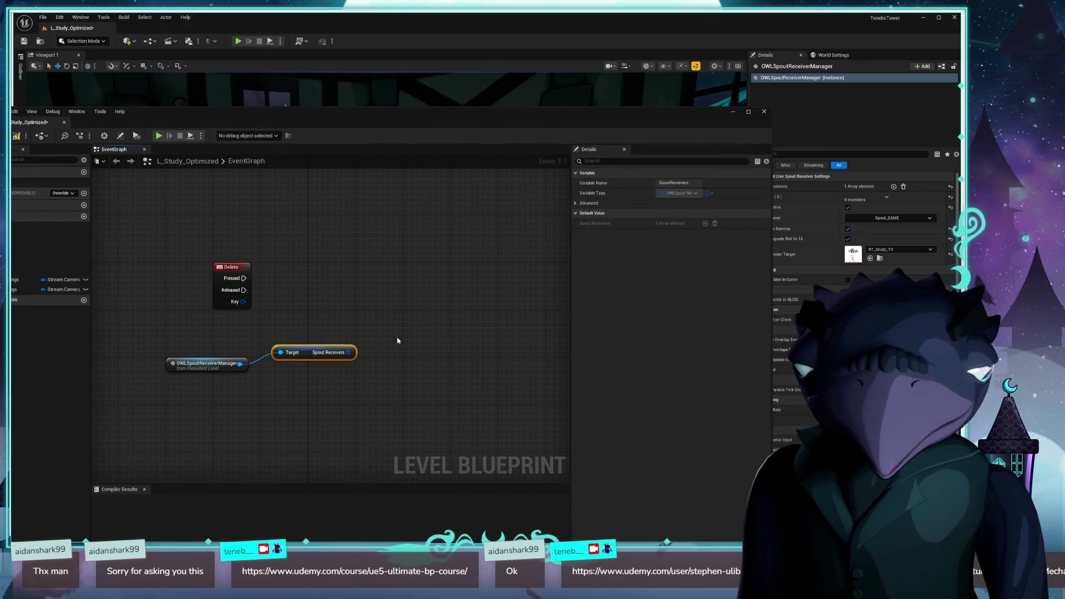
- Add an array GET node from Spout Receivers and check the Spout sender names
mouse_move(290, 351)
left_mouse_down()
mouse_move(201, 351)
mouse_move(298, 358)
left_mouse_up()
type("get")
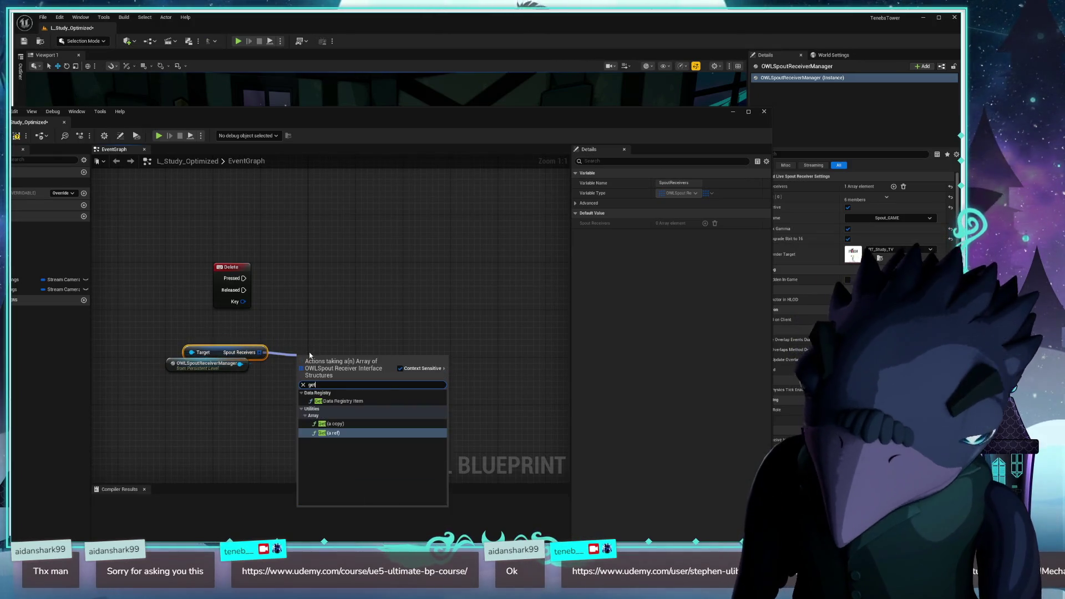
left_click(339, 434)
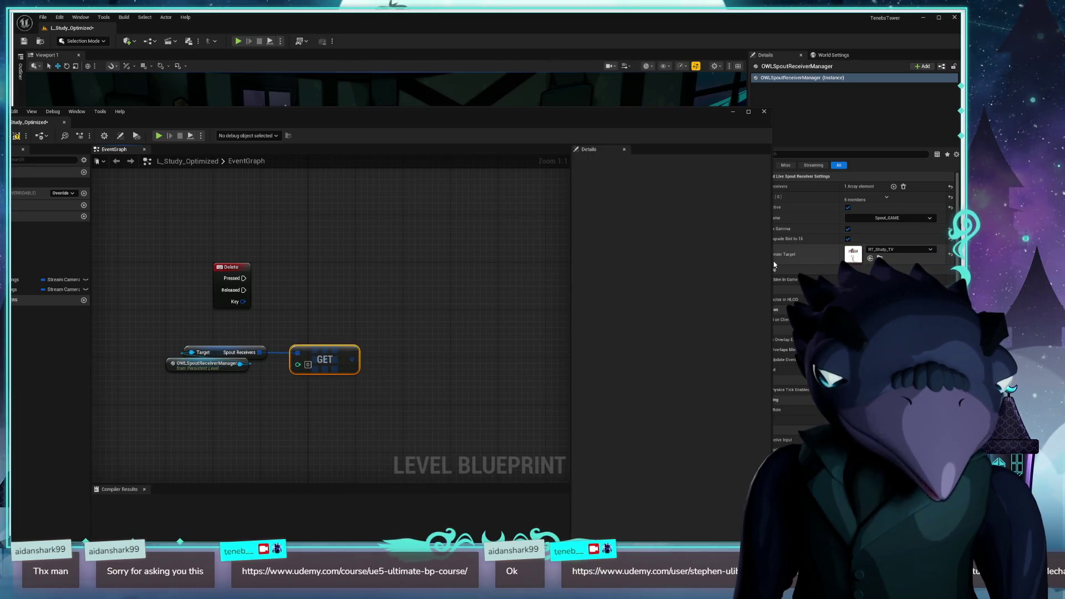
left_click(889, 220)
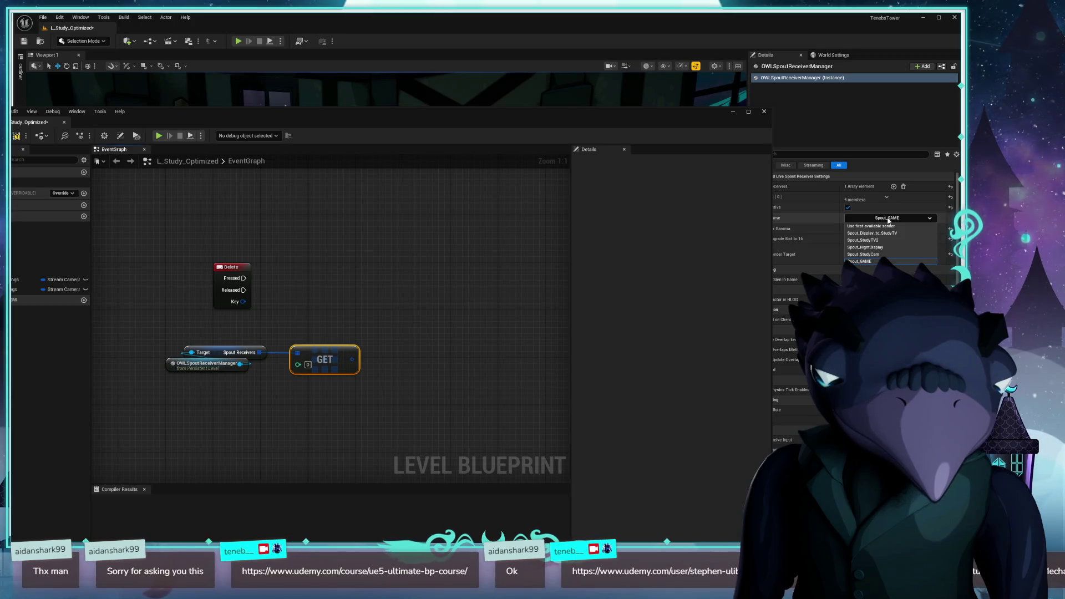
left_click(828, 221)
mouse_move(677, 118)
left_mouse_down()
mouse_move(621, 110)
mouse_move(636, 110)
left_mouse_up()
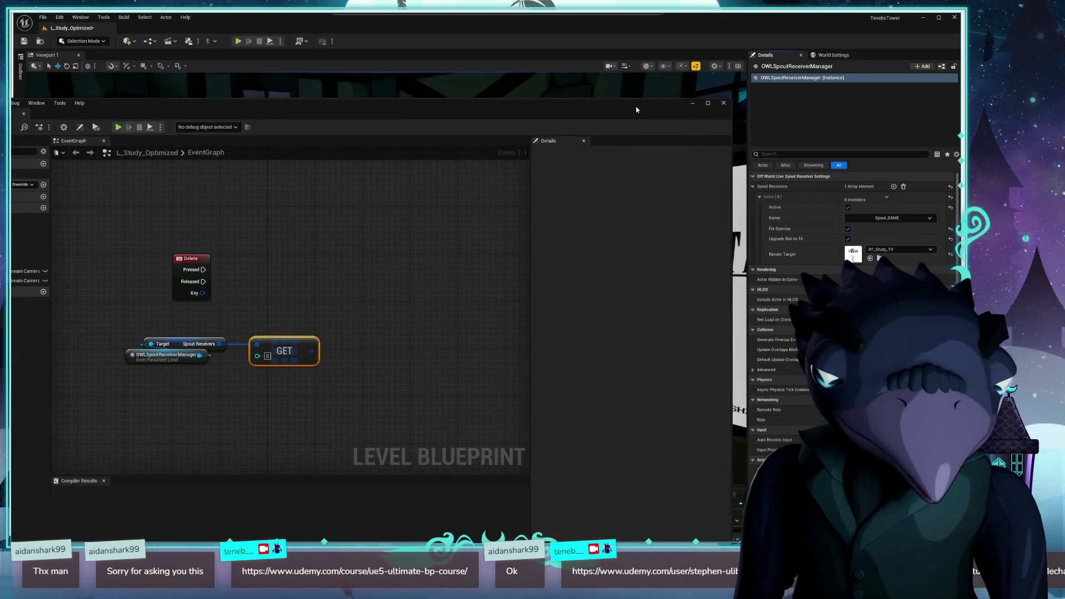
left_click(878, 220)
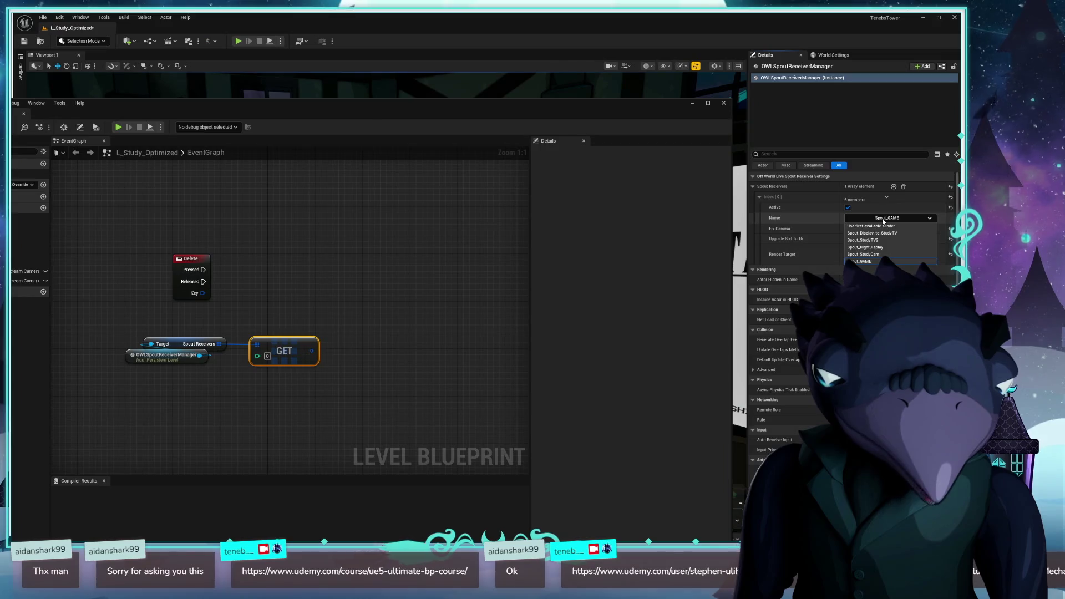
left_click(884, 221)
- Try a node search from the GET output, then open its pin options
left_click_drag(311, 350, 370, 311)
type("g")
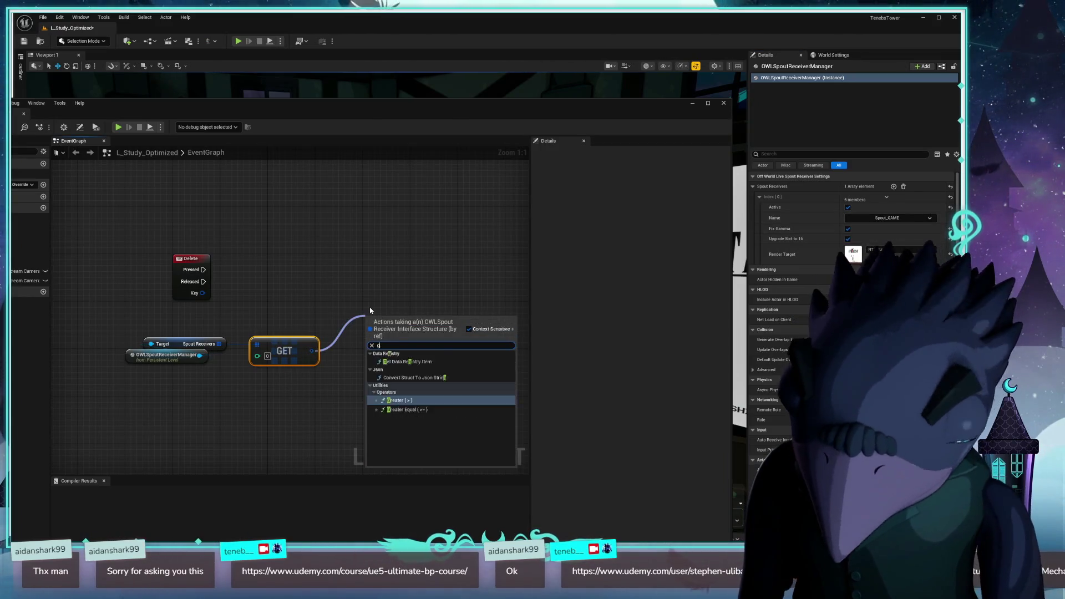
key("Escape")
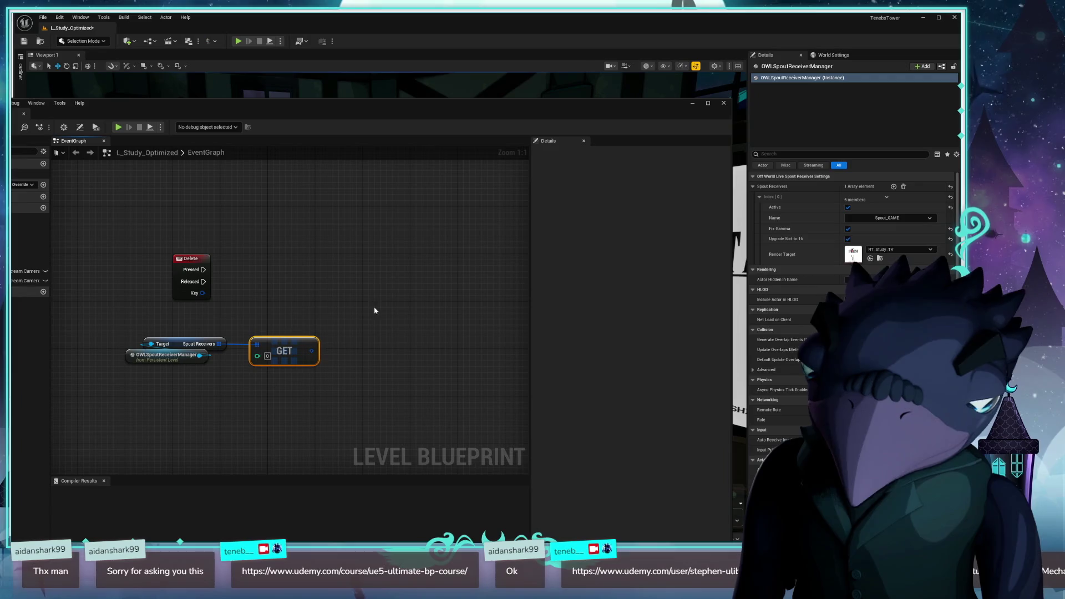
right_click(311, 351)
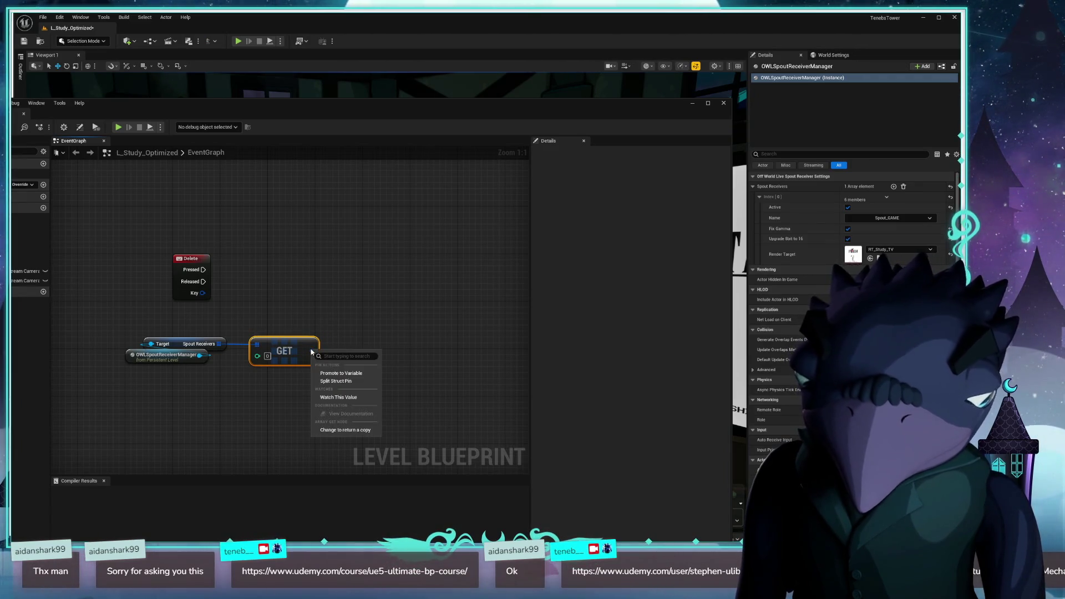
- Split the GET output into member pins, then recombine them into one receiver struct
left_click(336, 381)
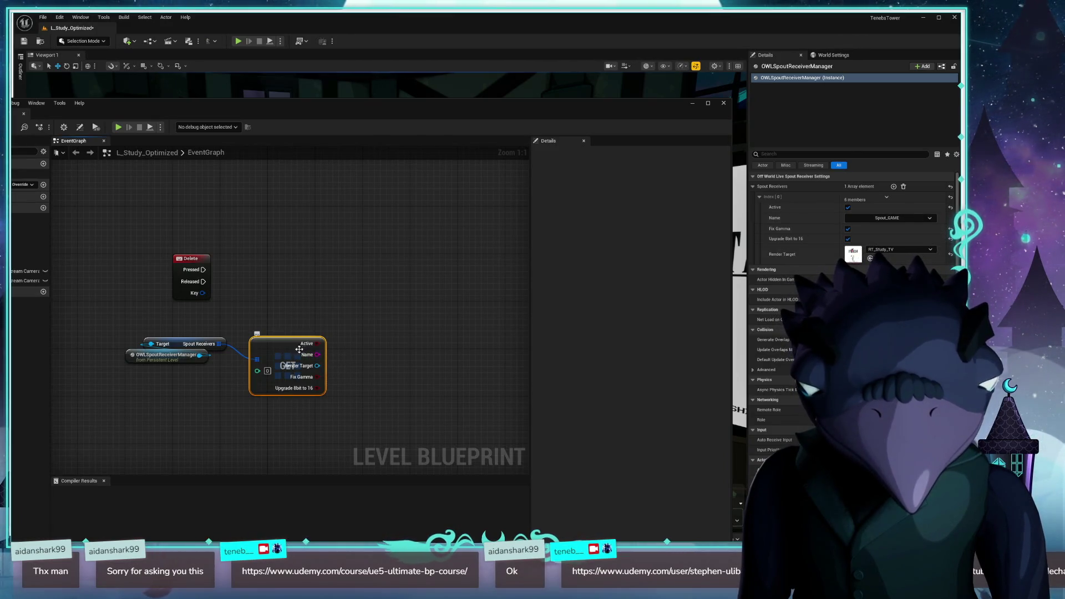
right_click(320, 344)
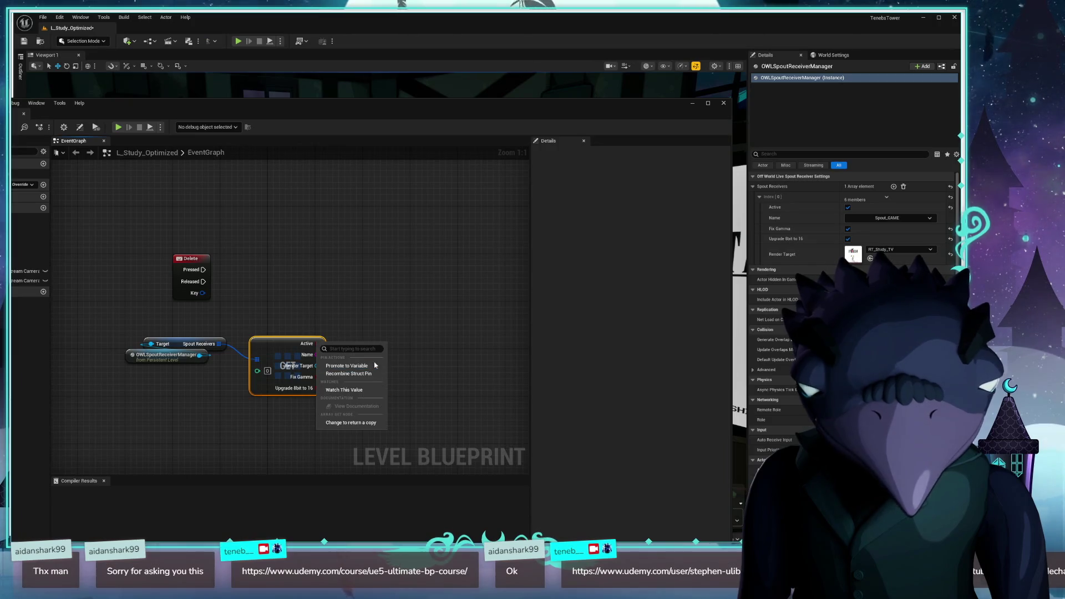
left_click(361, 379)
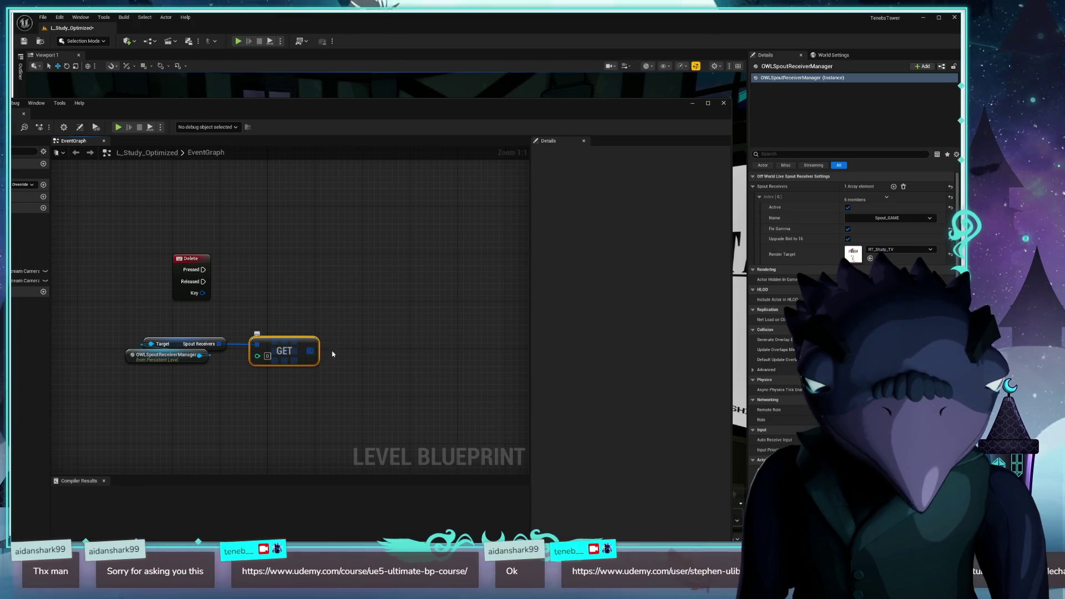
- Check the receiver Name dropdown in Details, keeping Spout_GAME
left_click(847, 238)
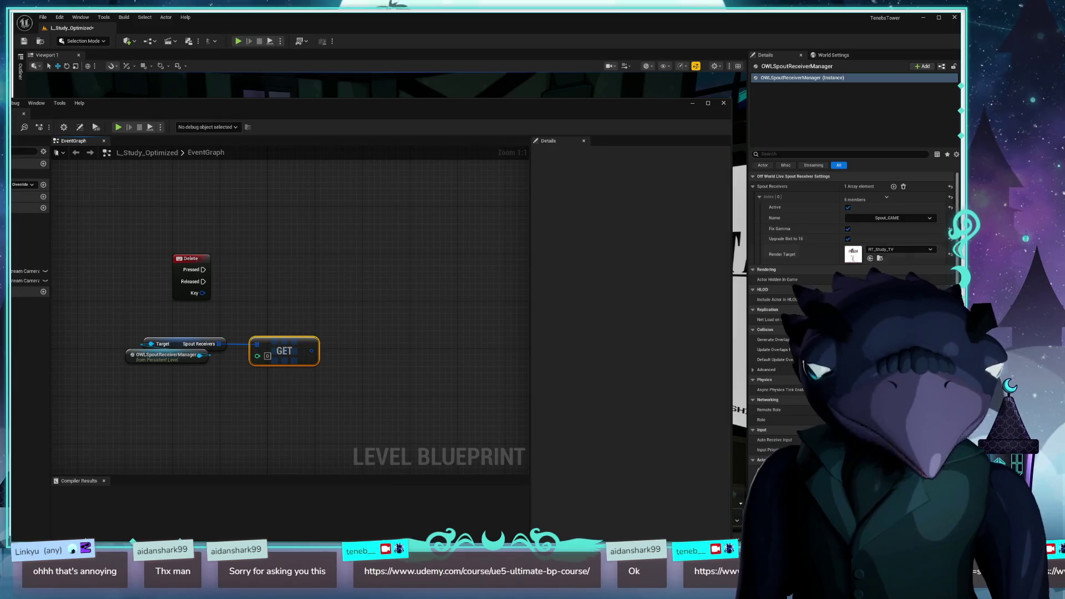
left_click(907, 222)
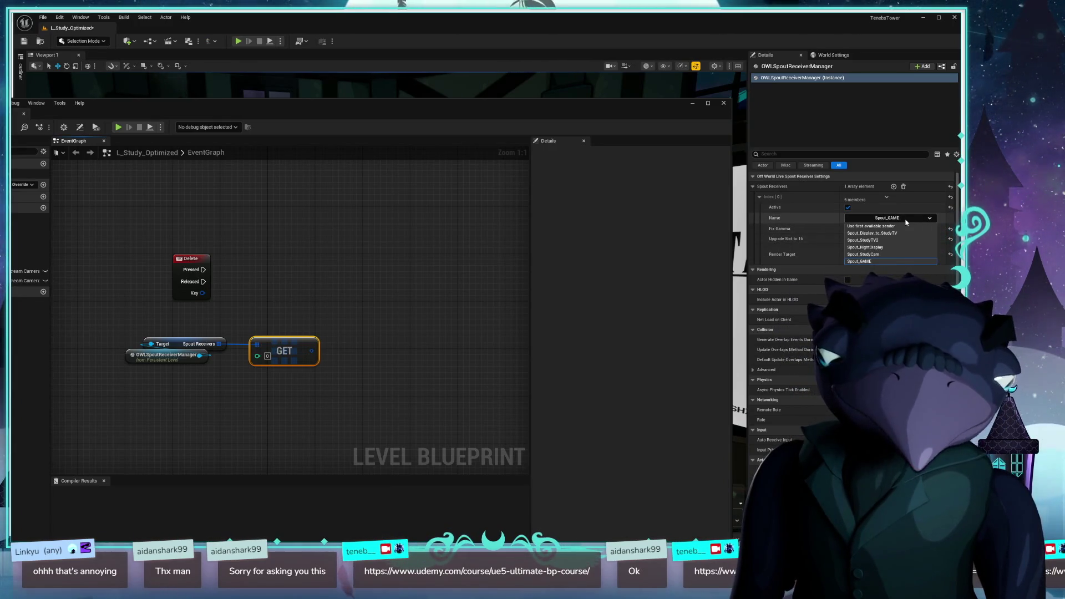
left_click(906, 222)
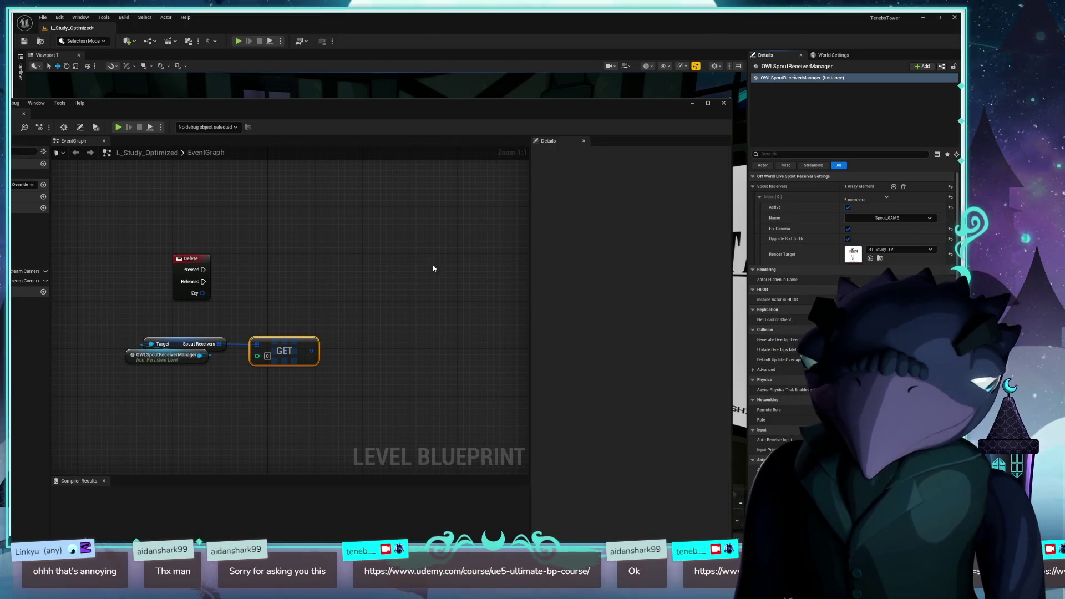
- Move the Spout Receivers getter and GET nodes together, browsing GET's output actions without adding any
mouse_move(160, 347)
left_mouse_down()
mouse_move(153, 341)
mouse_move(144, 369)
left_mouse_up()
left_click_drag(290, 350, 290, 344)
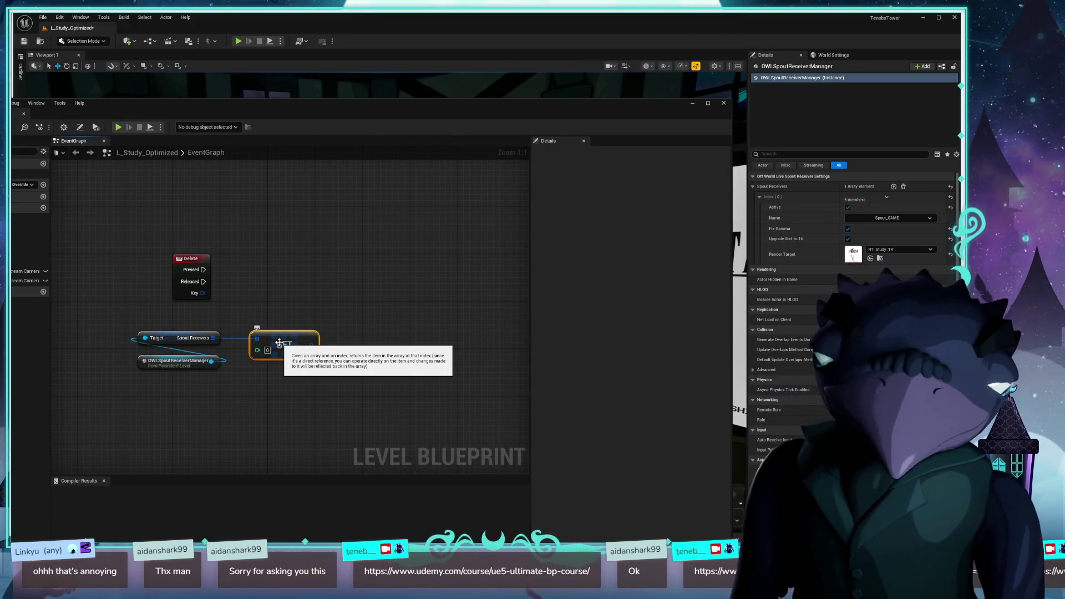
right_click(314, 346)
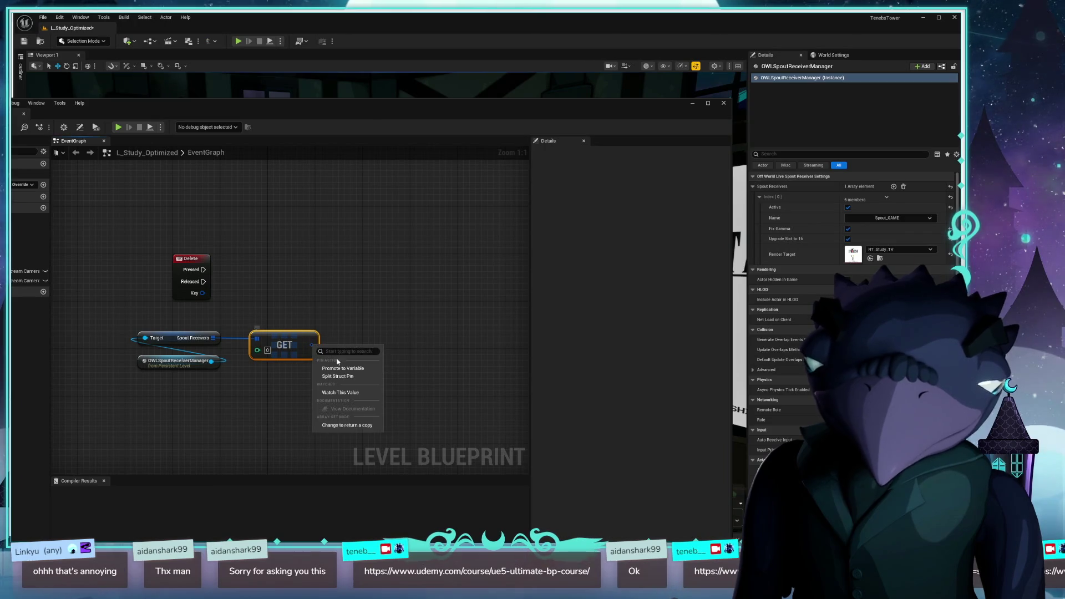
left_click(320, 346)
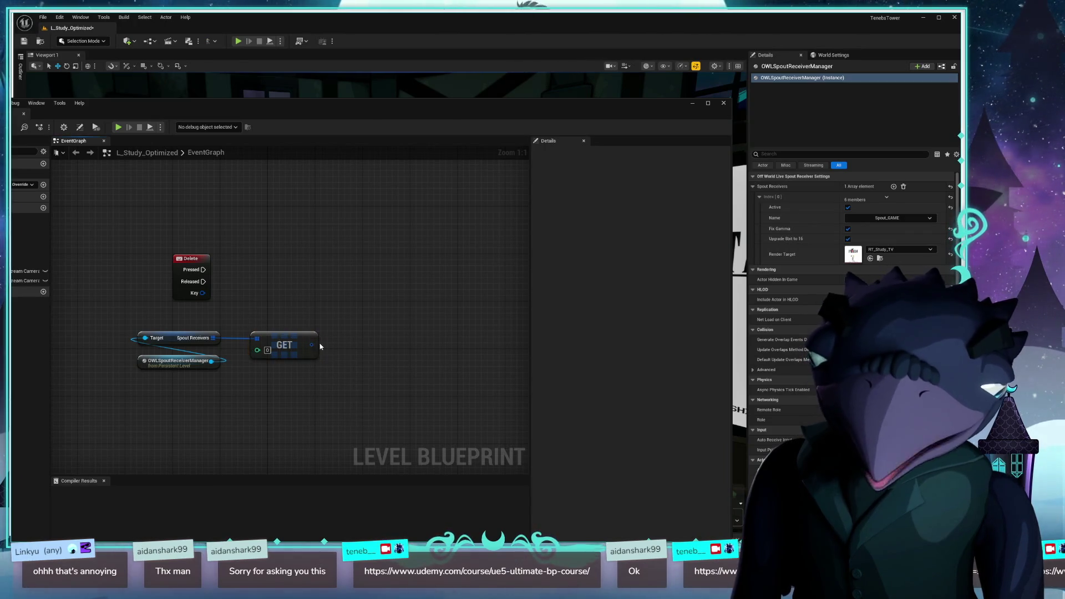
left_click_drag(312, 345, 371, 310)
scroll(461, 432, "down", 5)
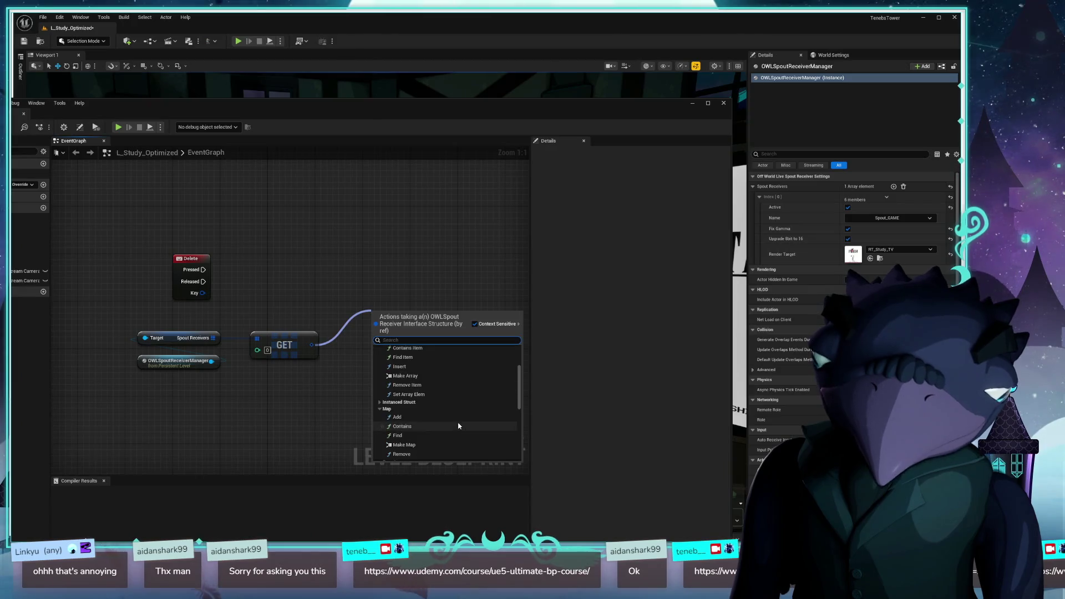
scroll(461, 432, "down", 4)
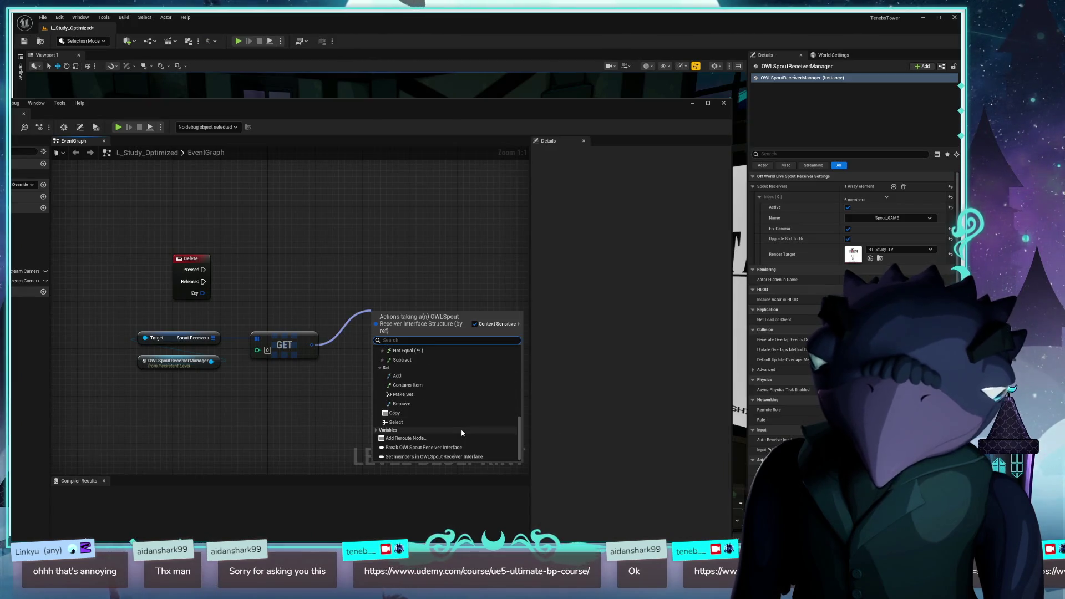
left_click(308, 420)
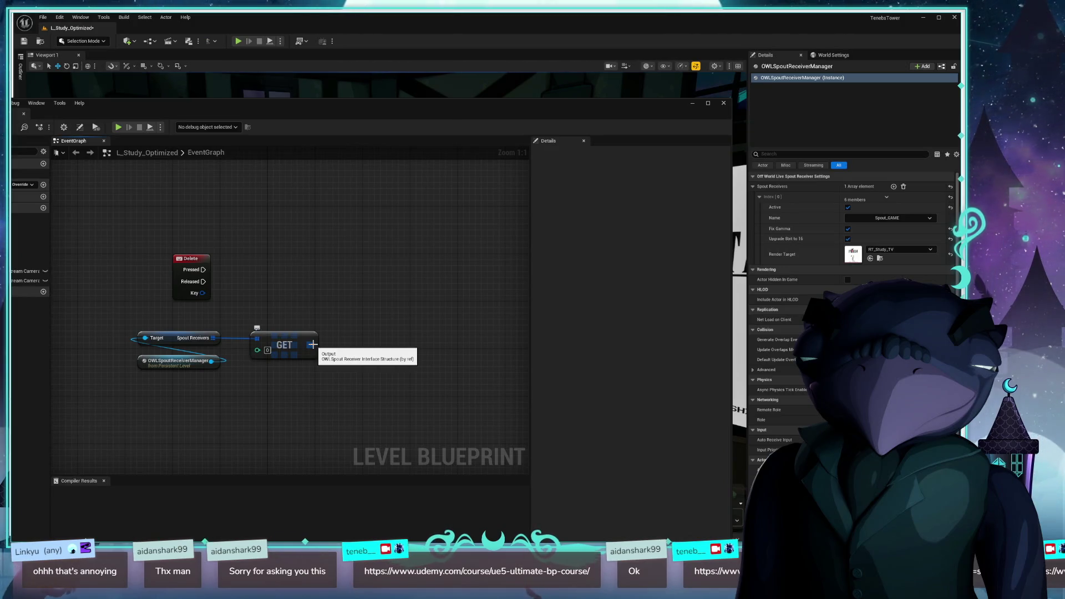
mouse_move(630, 111)
left_mouse_down()
mouse_move(601, 55)
mouse_move(741, 50)
left_mouse_up()
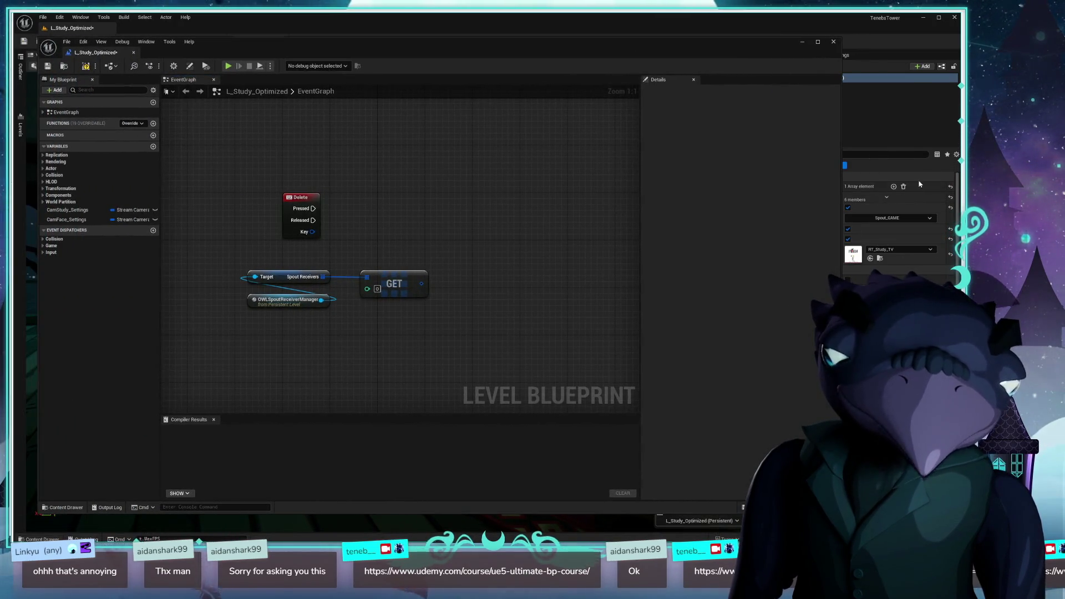
- Add a second Spout Receivers element in Details and expand Index [1]
mouse_move(841, 514)
left_mouse_down()
mouse_move(643, 341)
mouse_move(618, 341)
left_mouse_up()
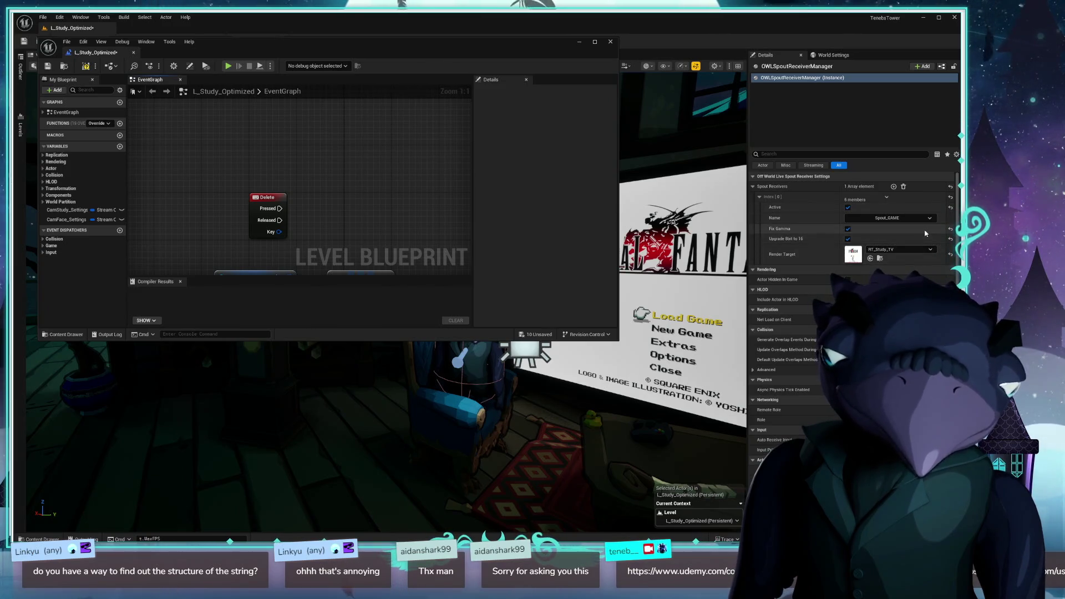
left_click(893, 188)
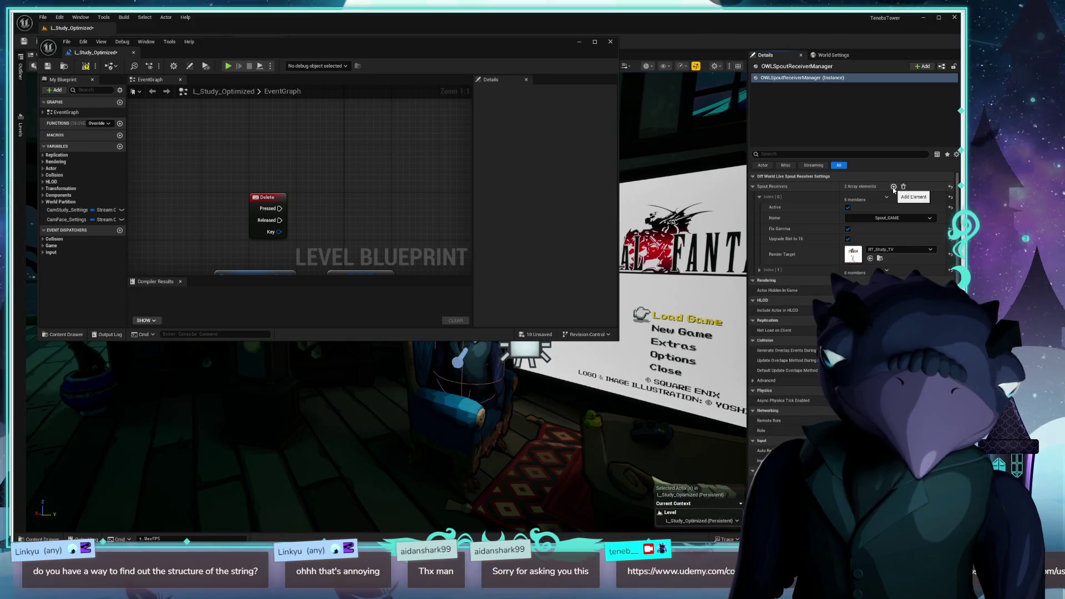
left_click(760, 270)
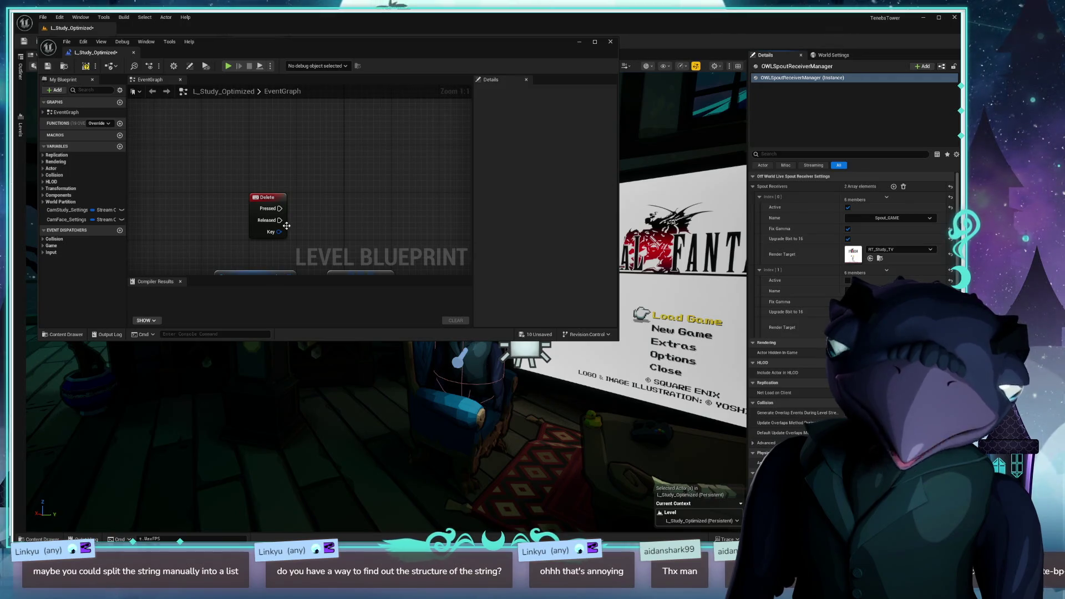
- Split the GET output into Active, Name, Render Target, Fix Gamma and Upgrade 8bit pins
left_click_drag(345, 209, 258, 134)
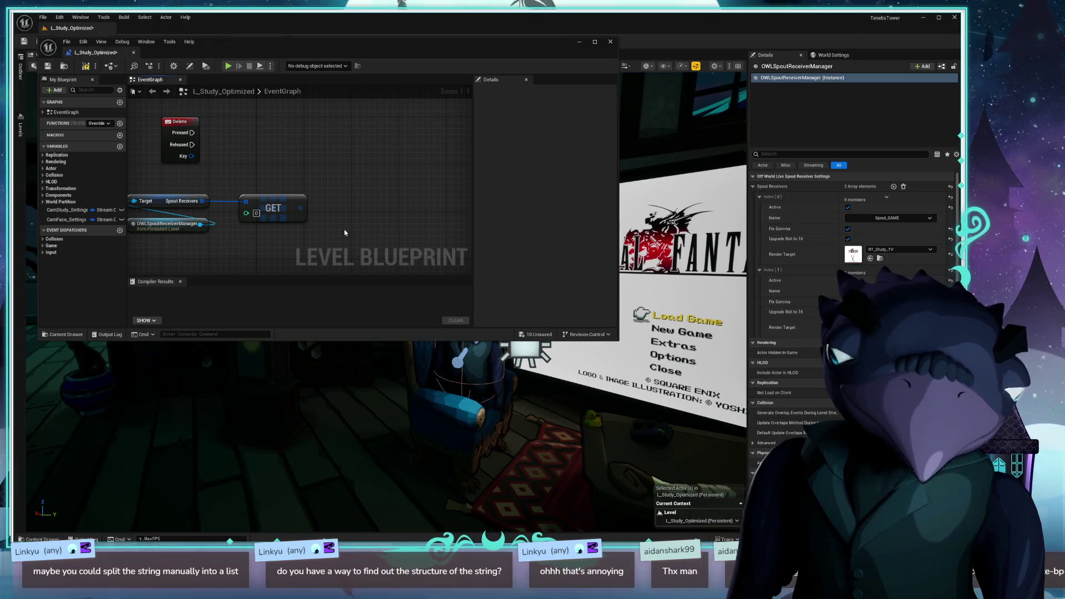
left_click_drag(298, 208, 333, 183)
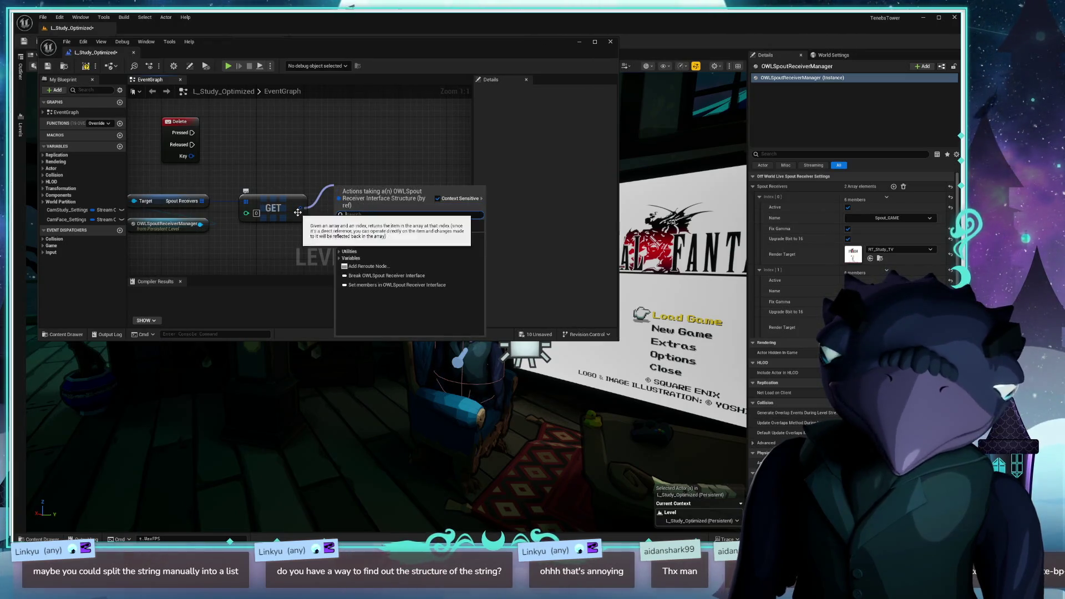
right_click(302, 211)
left_click(325, 241)
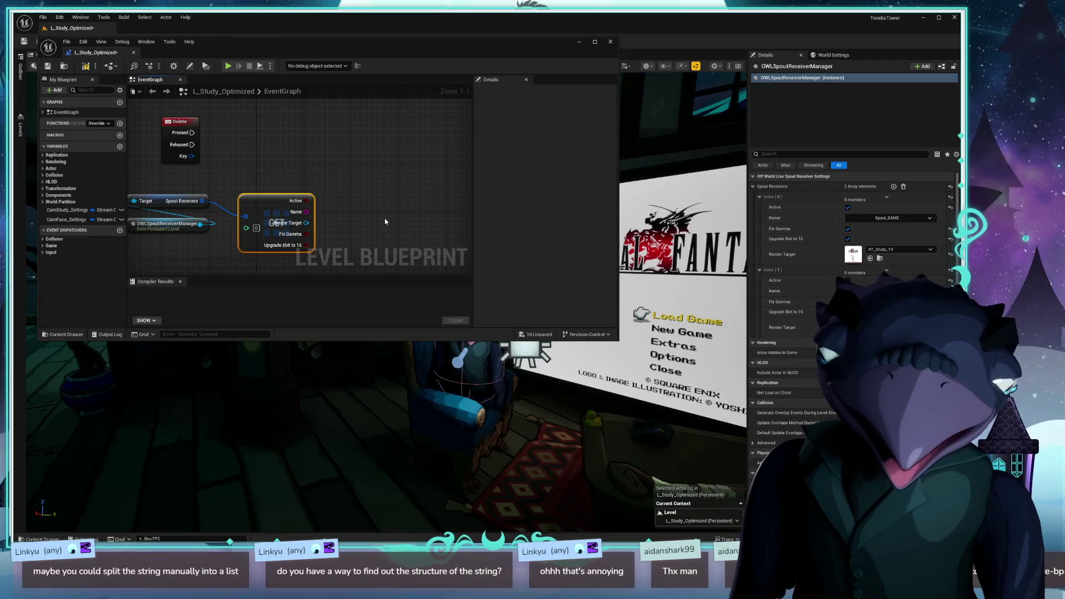
left_click(894, 219)
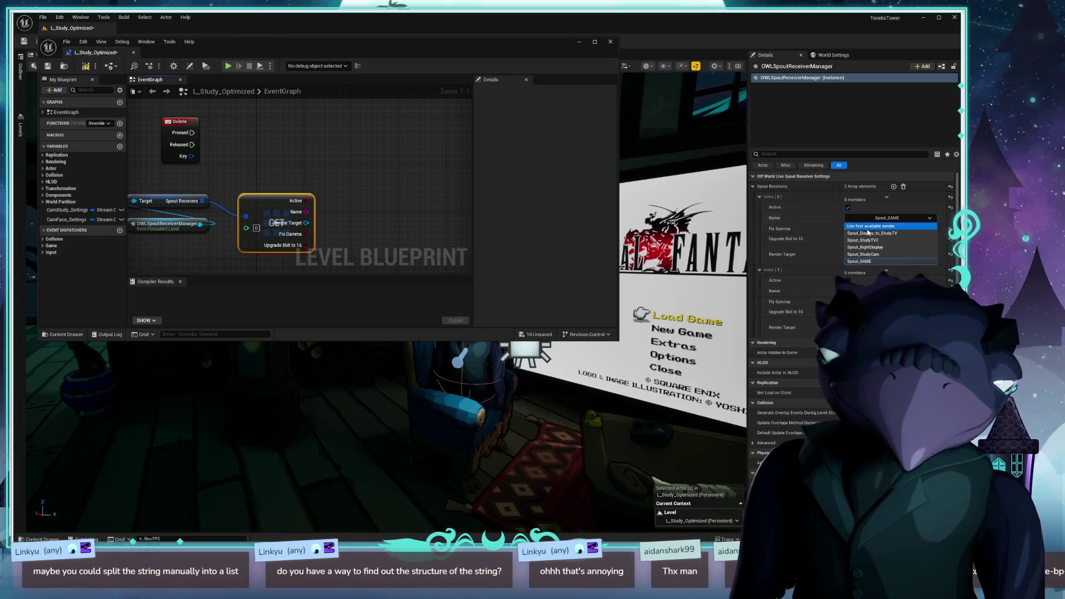
left_click(877, 262)
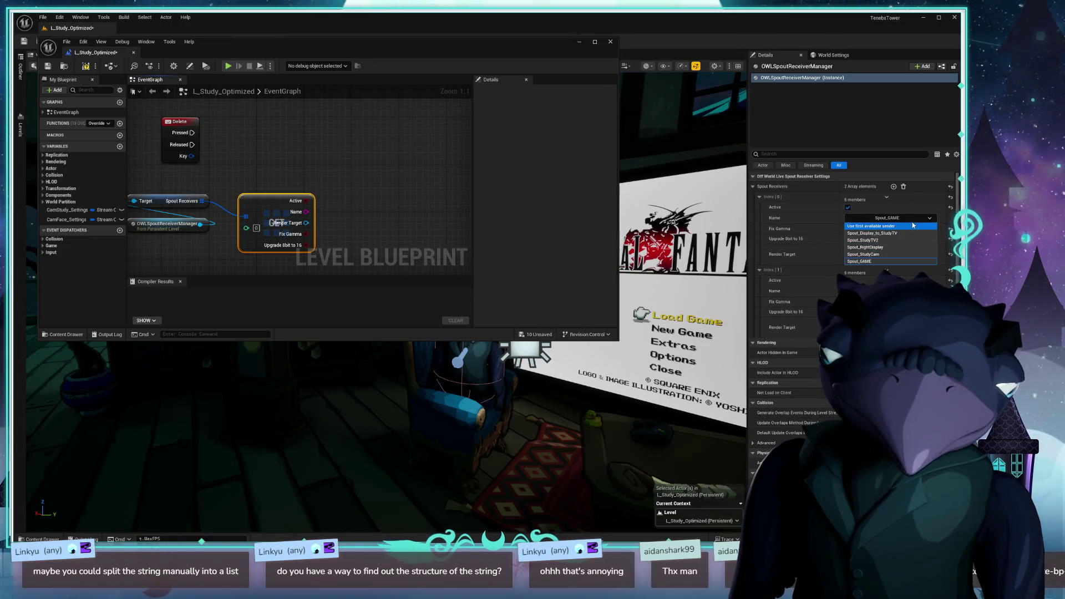
left_click_drag(305, 212, 362, 173)
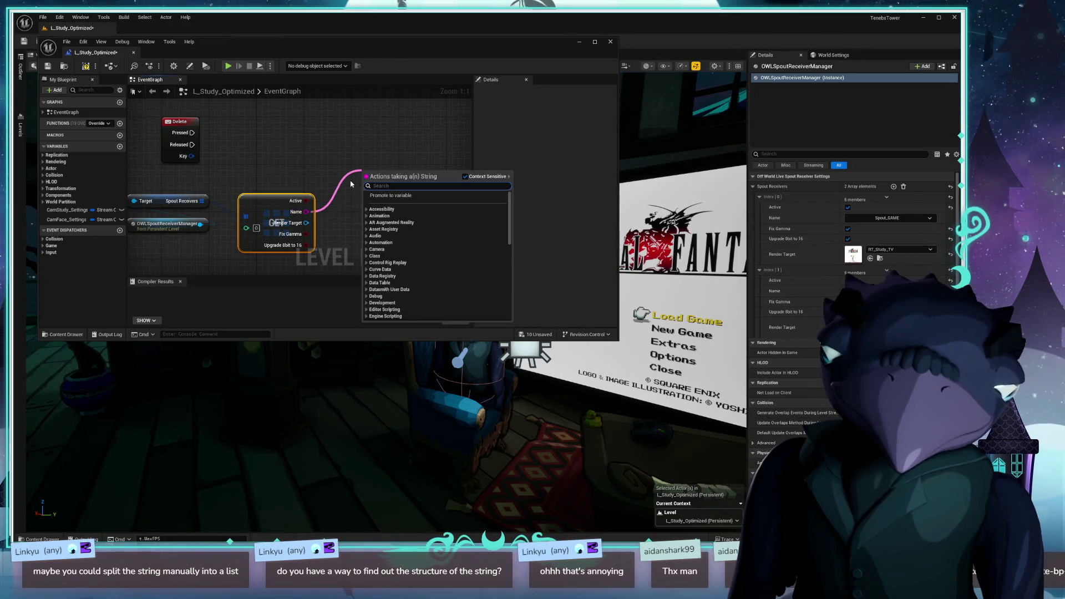
- Print the GET Name output on Delete's Pressed via Print String, and compile
type("print")
key("Return")
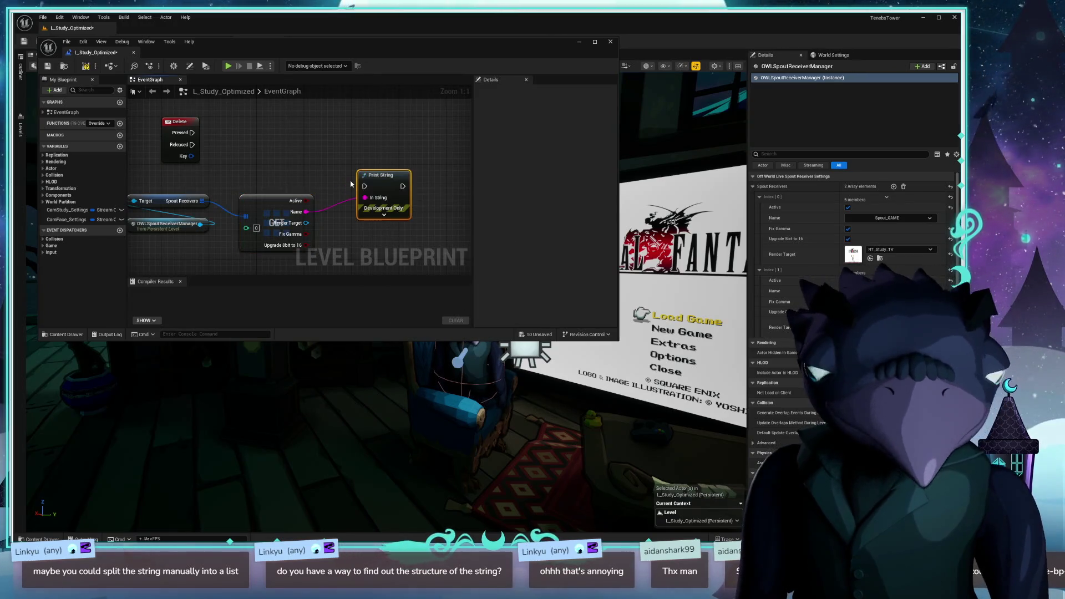
mouse_move(374, 170)
left_mouse_down()
mouse_move(311, 129)
mouse_move(320, 124)
left_mouse_up()
left_click_drag(192, 133, 305, 139)
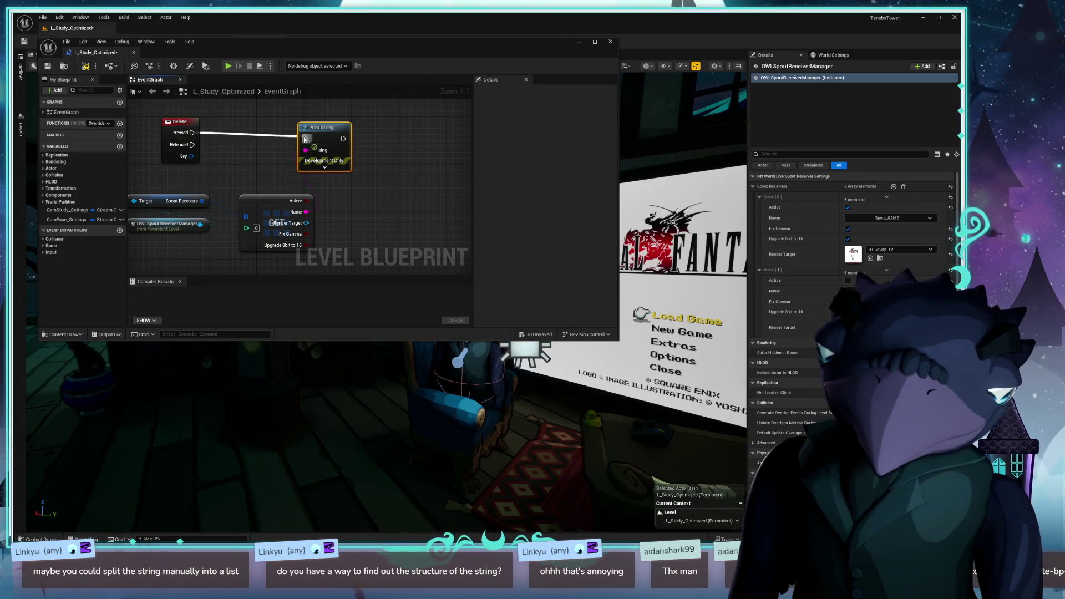
left_click(87, 67)
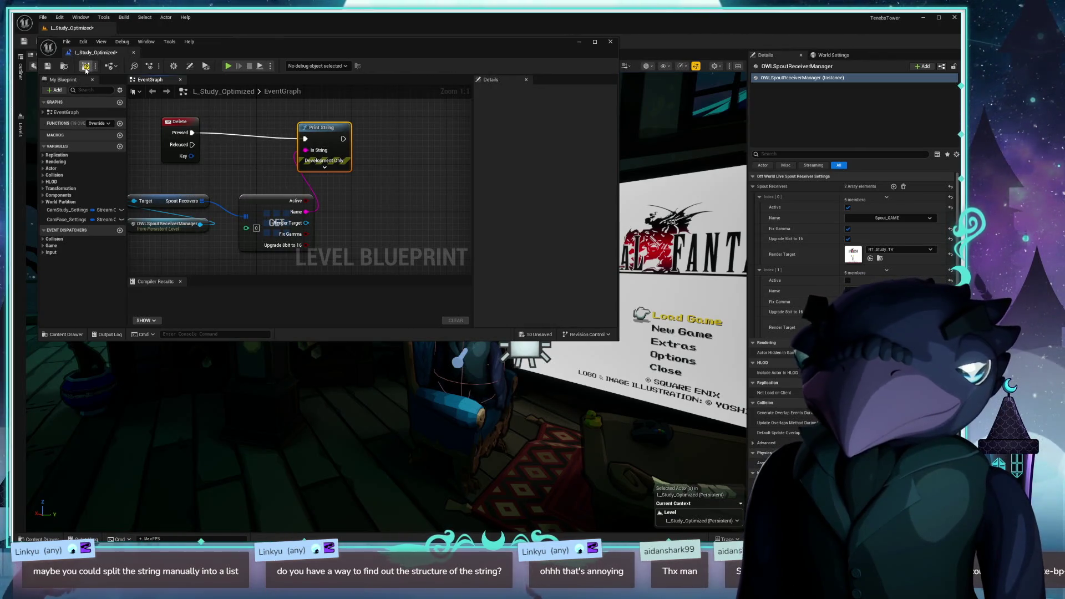
mouse_move(298, 235)
left_mouse_down()
mouse_move(381, 202)
mouse_move(308, 206)
left_mouse_up()
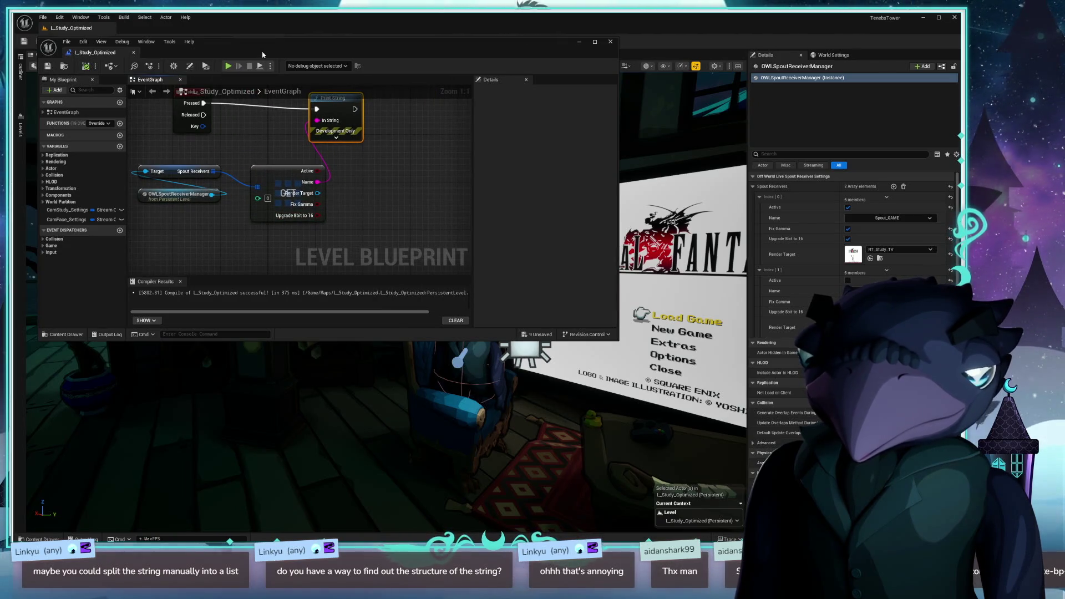
left_click_drag(222, 41, 293, 462)
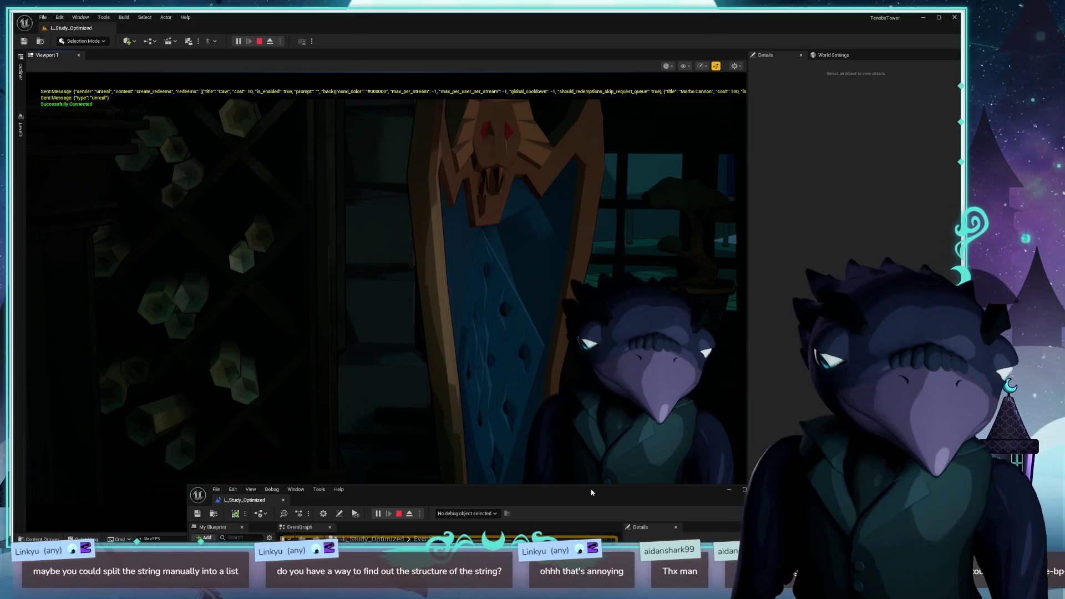
mouse_move(596, 496)
left_mouse_down()
mouse_move(508, 311)
mouse_move(505, 160)
mouse_move(444, 189)
mouse_move(383, 166)
mouse_move(537, 180)
left_mouse_up()
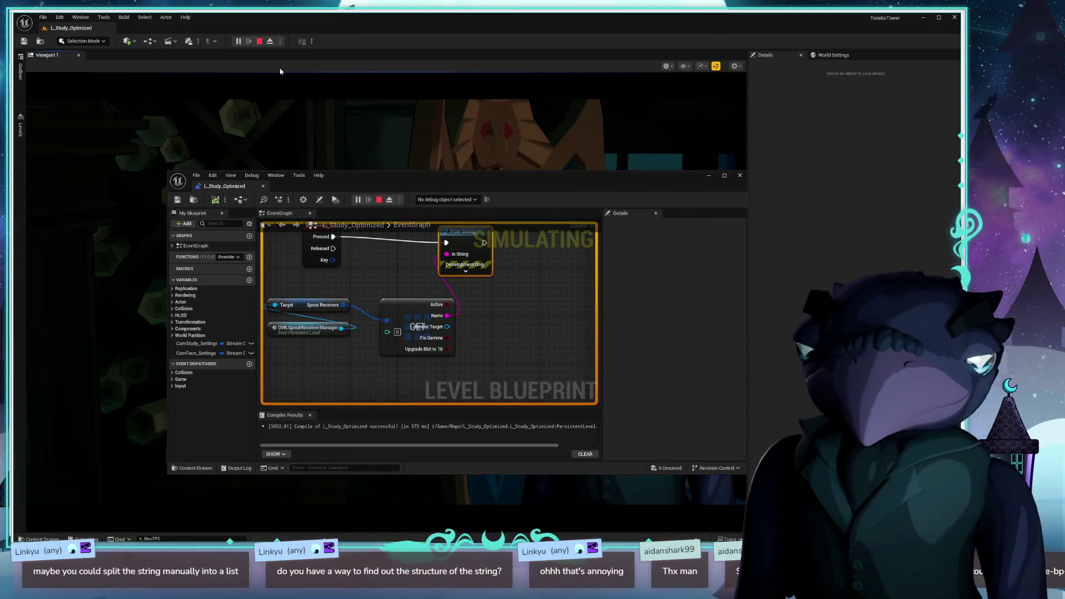
left_click_drag(522, 181, 432, 60)
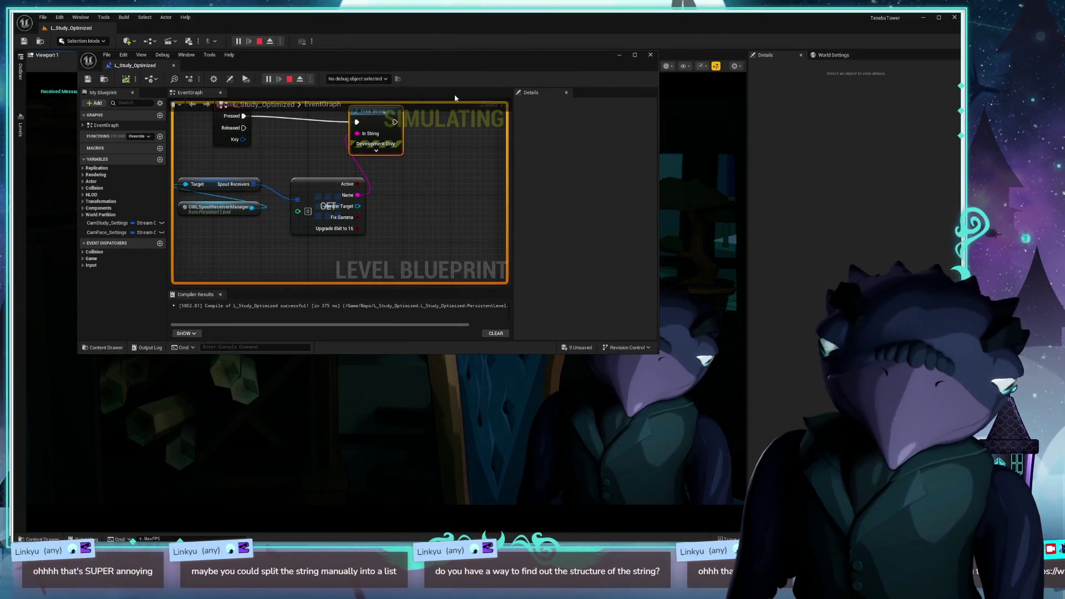
left_click_drag(401, 57, 432, 106)
left_click(259, 41)
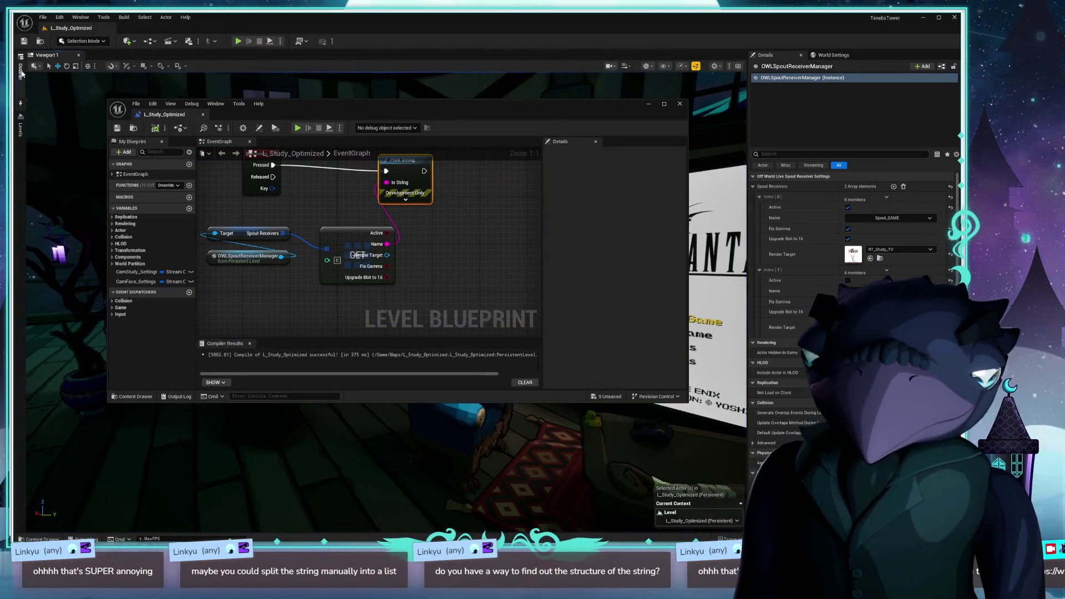
- Shift the Level Blueprint window left and collapse the Outliner drawer to reveal the viewport
left_click(22, 72)
left_click_drag(444, 104, 588, 84)
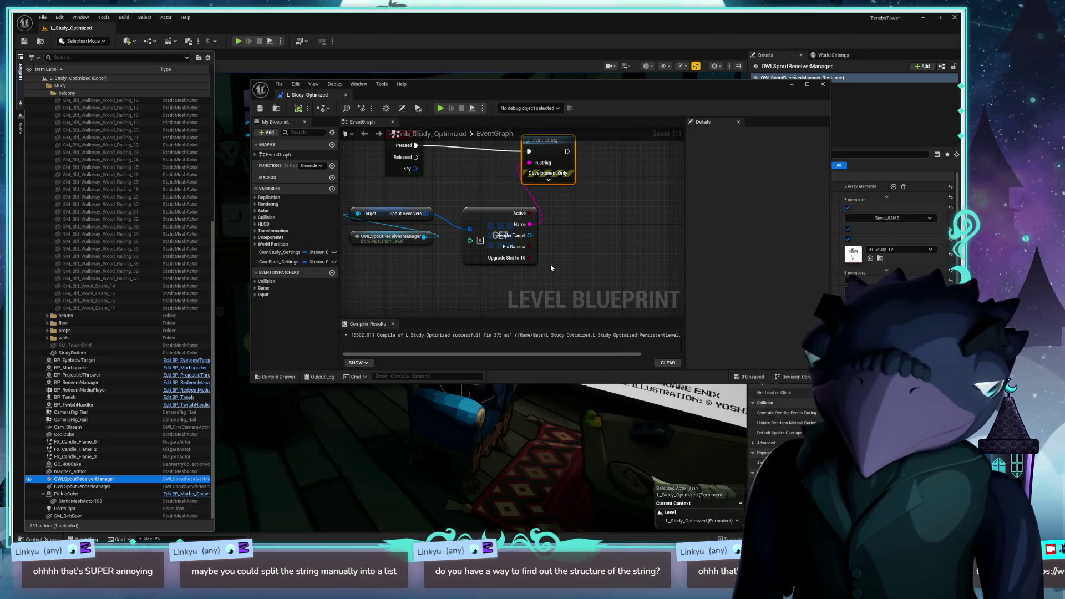
left_click_drag(619, 97, 489, 98)
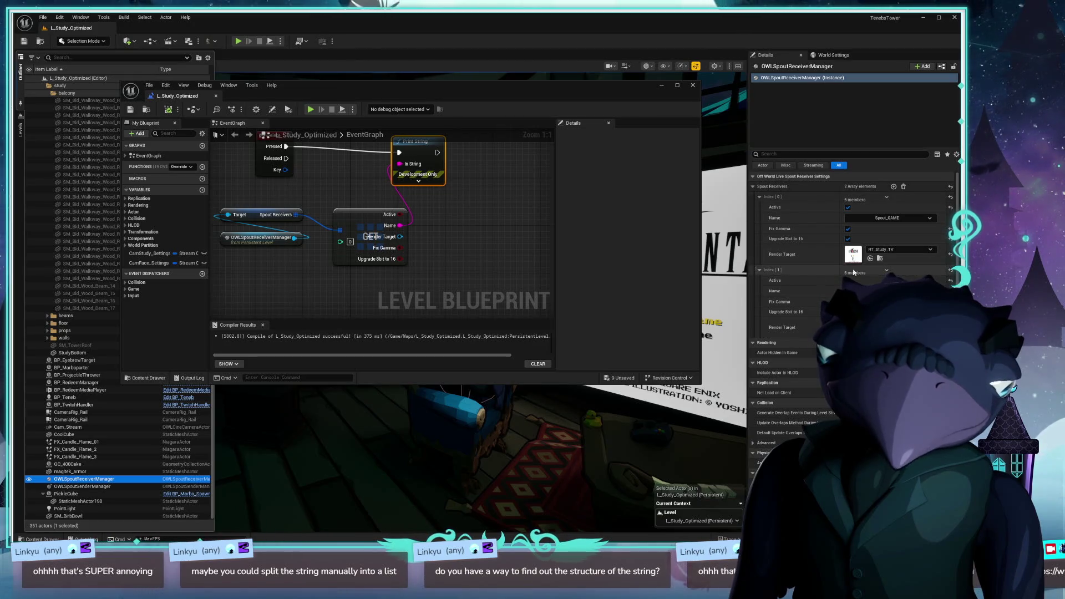
left_click(863, 236)
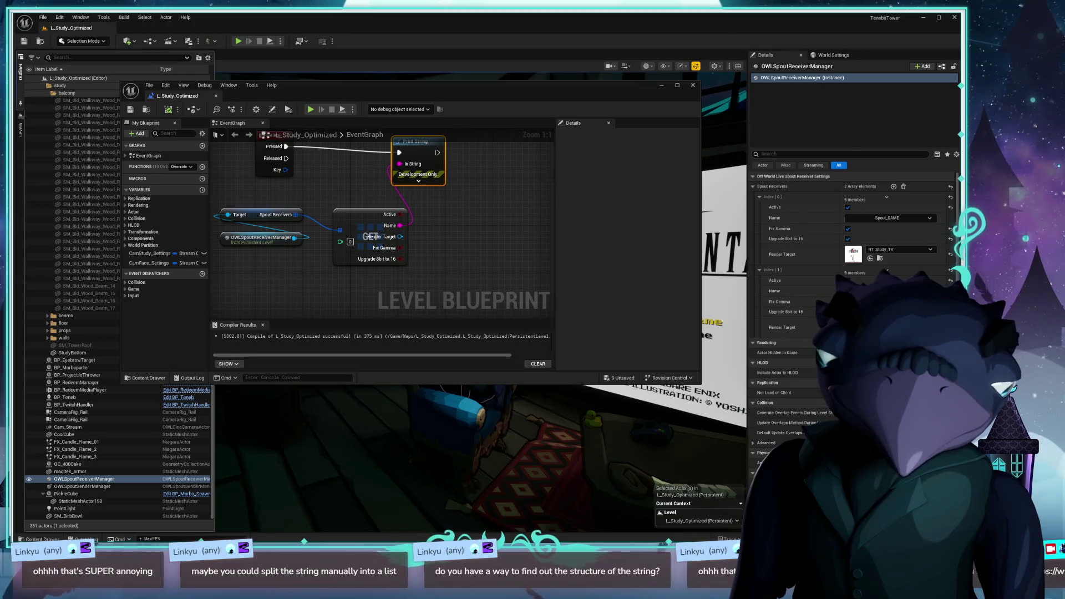
left_click(813, 353)
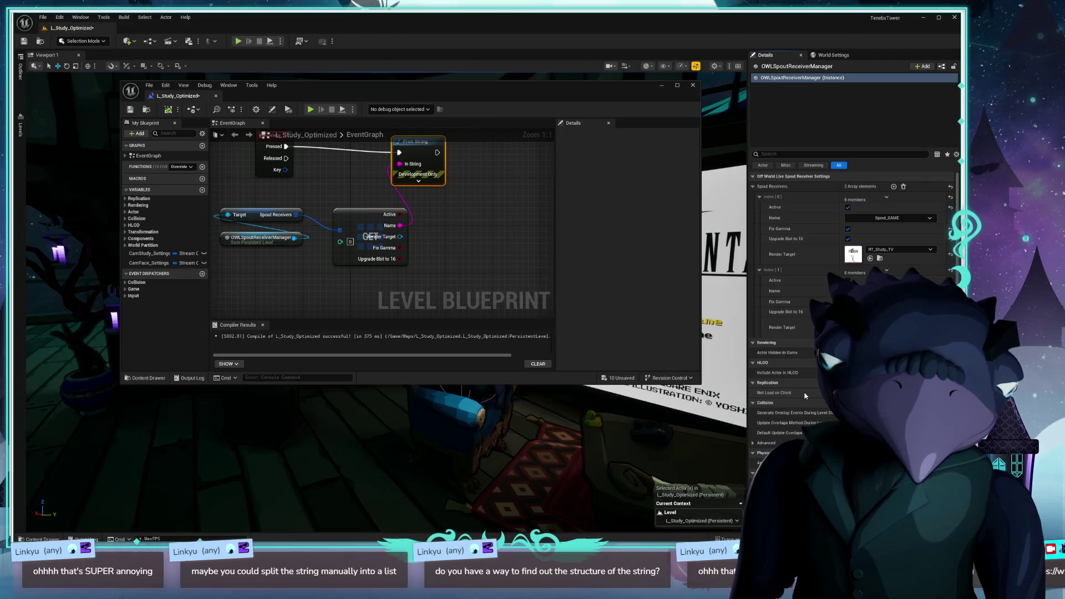
- Maximize, restore, then reposition and enlarge the Level Blueprint editor window
double_click(442, 102)
scroll(447, 124, "down", 6)
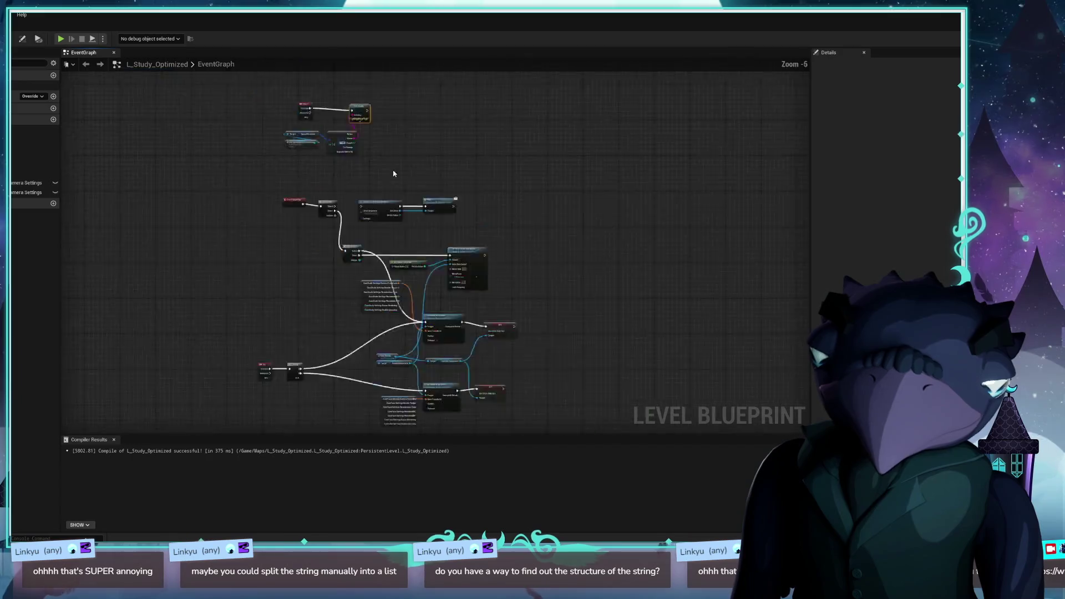
scroll(394, 174, "down", 1)
double_click(498, 31)
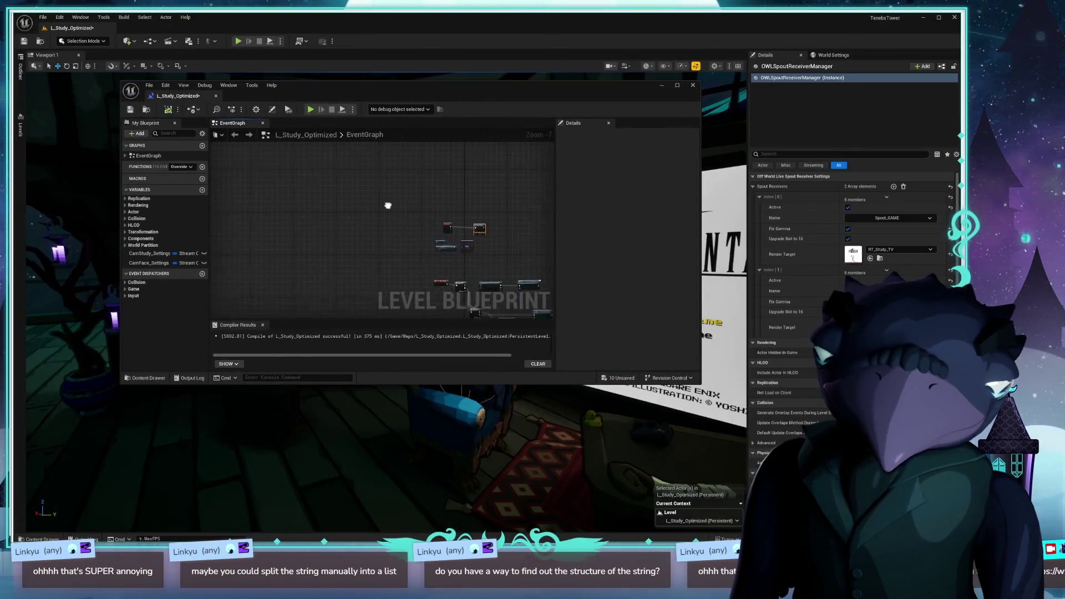
left_click_drag(455, 68, 432, 47)
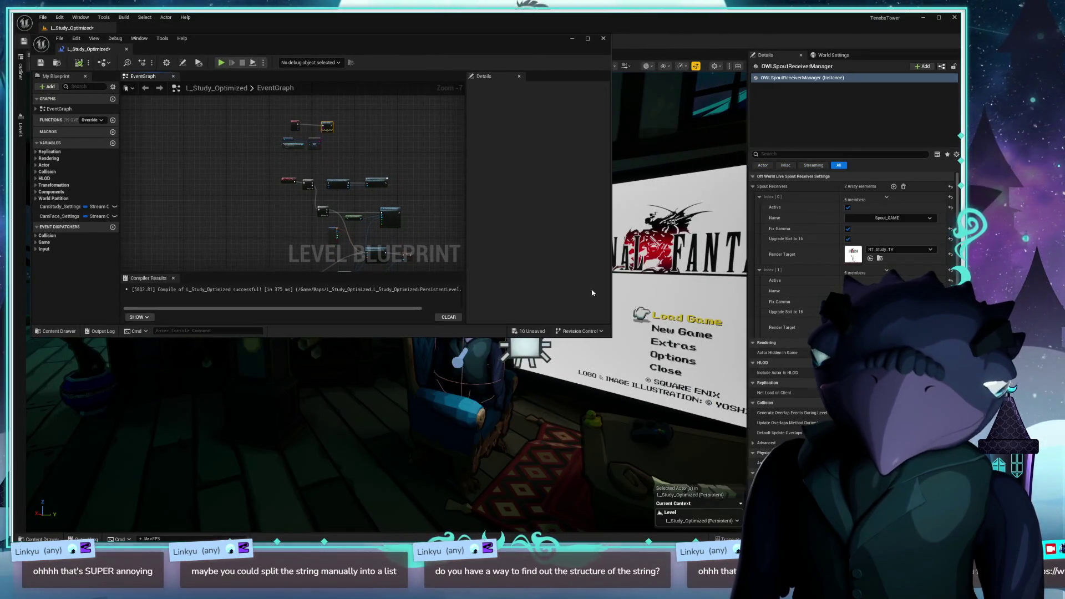
mouse_move(610, 336)
left_mouse_down()
mouse_move(832, 500)
mouse_move(942, 528)
left_mouse_up()
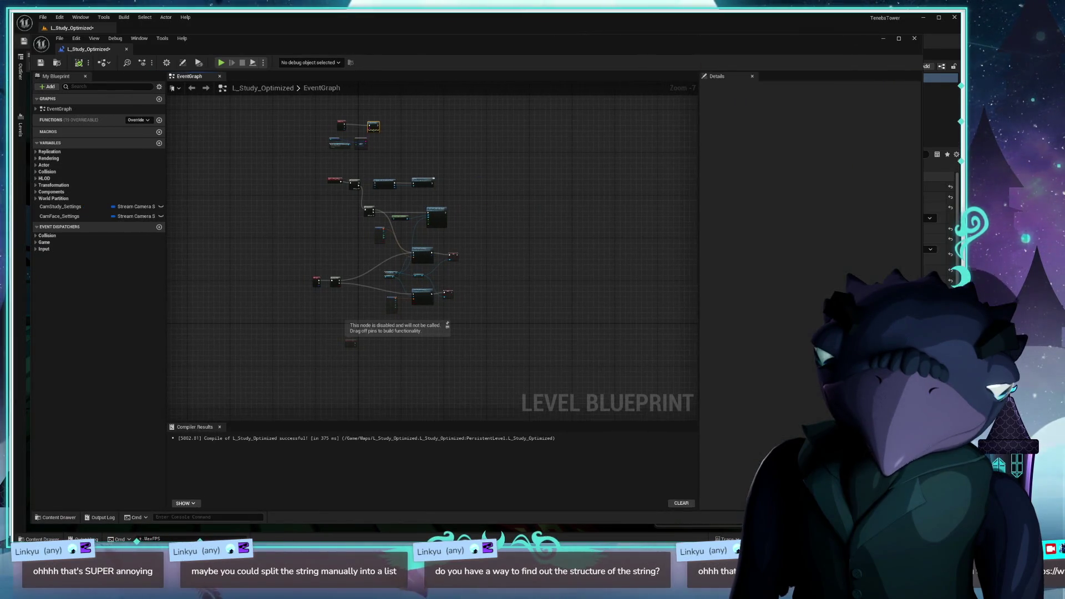
- Center the Delete key event nodes and delete the array Get and Print String nodes
scroll(442, 227, "up", 5)
scroll(442, 227, "up", 2)
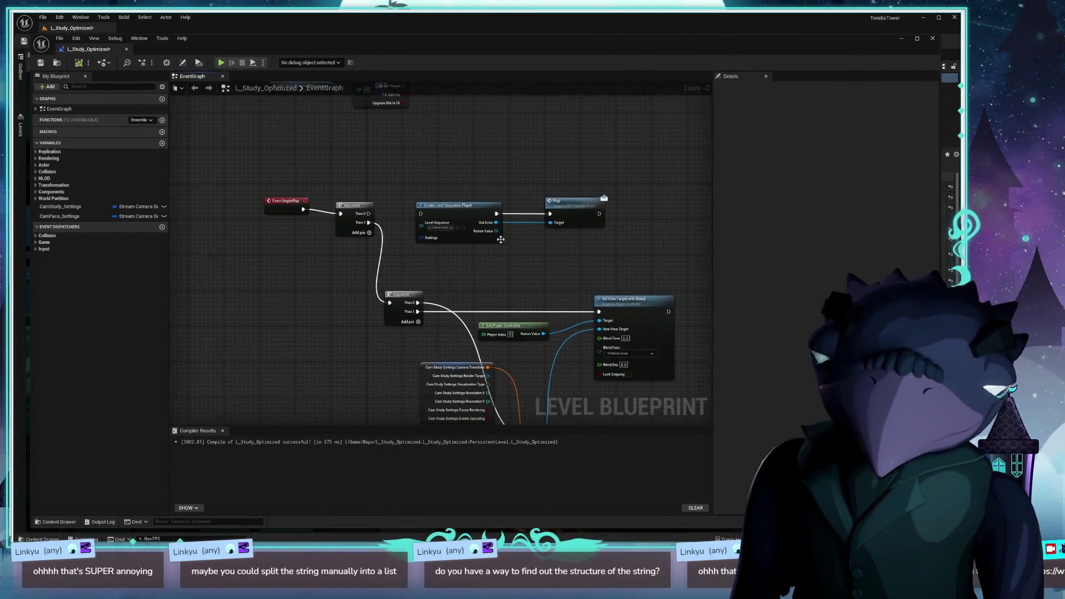
left_click_drag(458, 242, 504, 295)
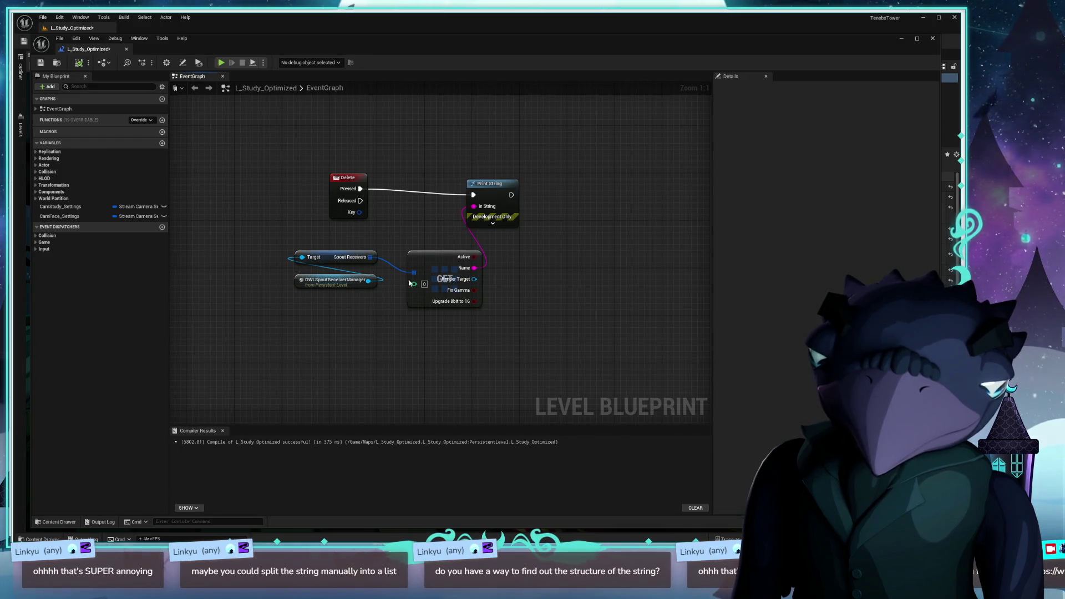
left_click_drag(558, 152, 427, 343)
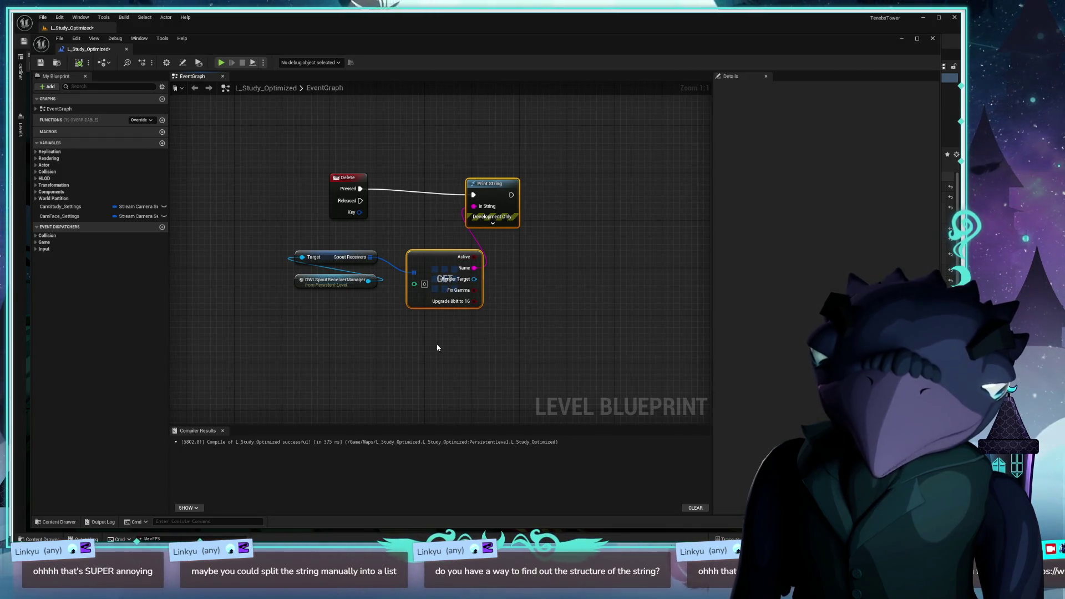
key("Delete")
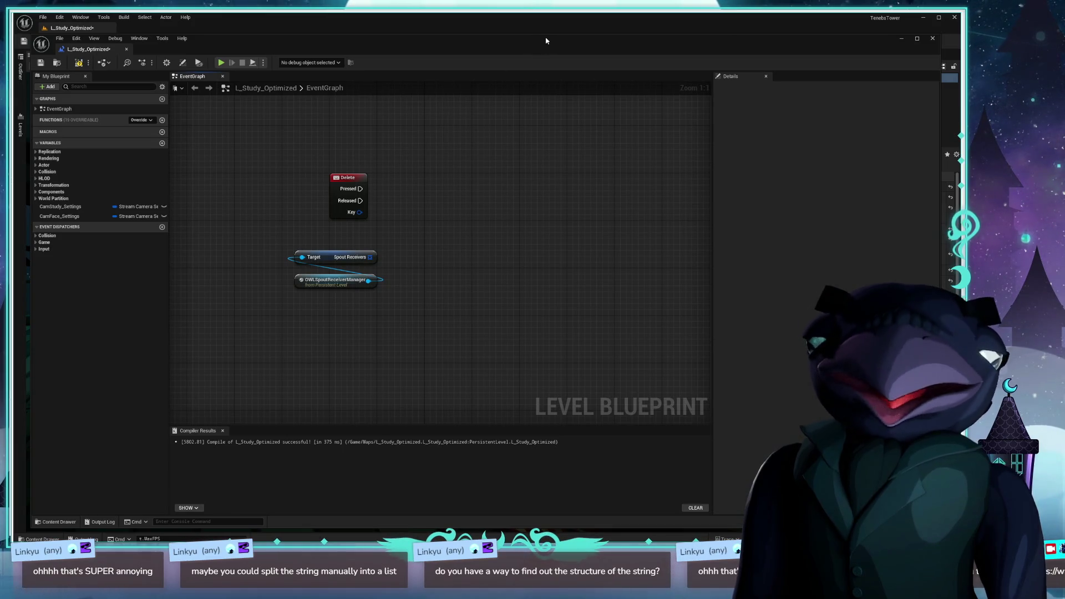
- Add a For Each Loop with Break fed by the Spout Receivers array and tidy the nodes
mouse_move(371, 257)
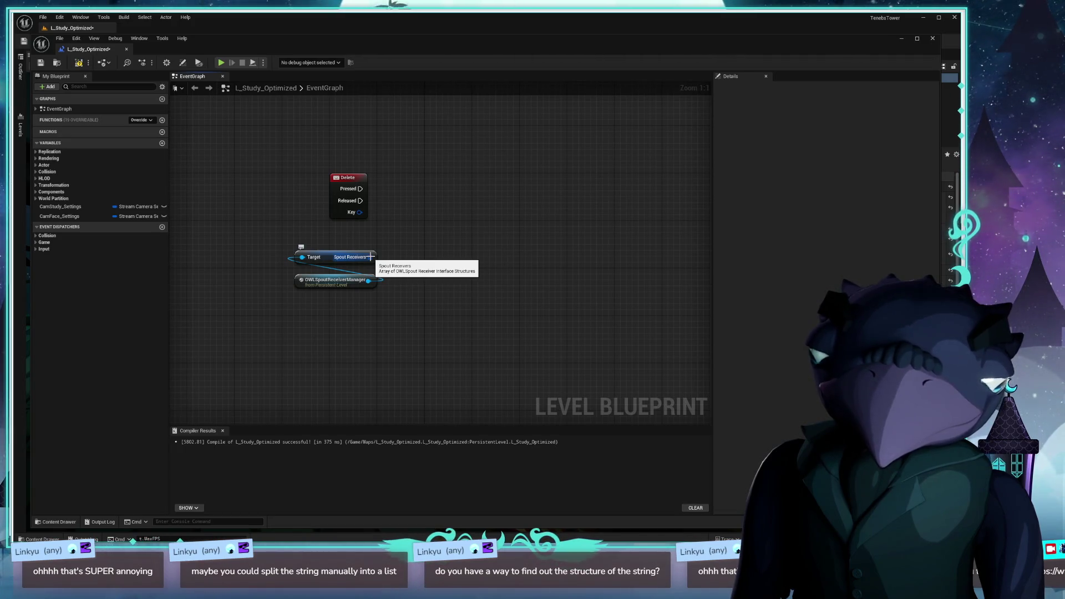
left_click_drag(370, 257, 416, 258)
type("f")
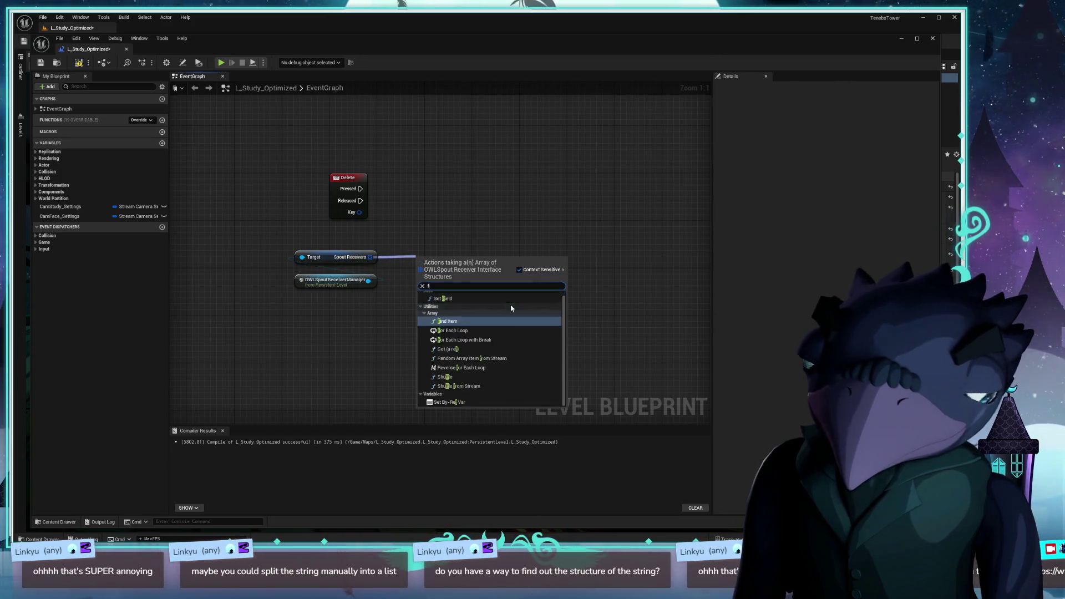
type("or")
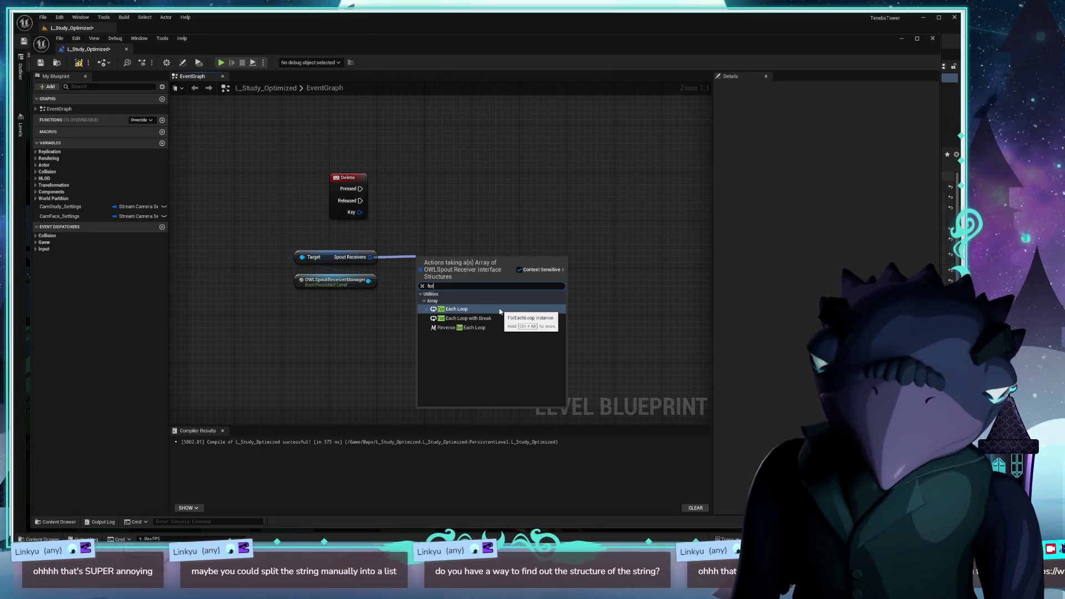
left_click(482, 319)
left_click_drag(232, 263, 336, 304)
left_click_drag(282, 272, 276, 296)
mouse_move(369, 282)
left_mouse_down()
mouse_move(399, 267)
mouse_move(410, 278)
left_mouse_up()
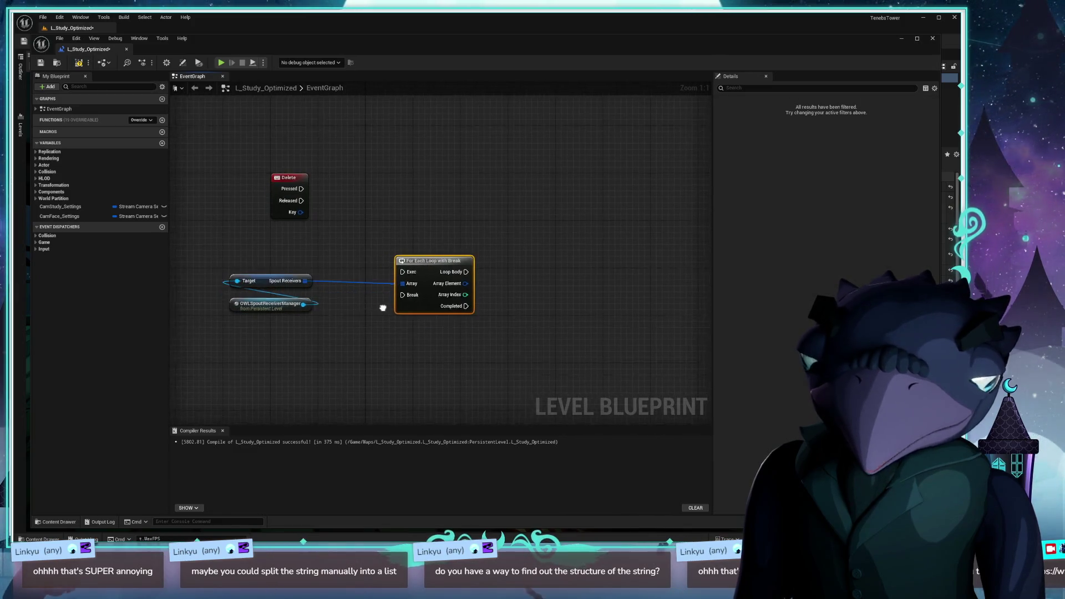
- Split the Array Element pin, branch on its Active value, and trigger the loop from Delete Pressed
mouse_move(482, 297)
left_mouse_down()
mouse_move(436, 291)
mouse_move(458, 266)
left_mouse_up()
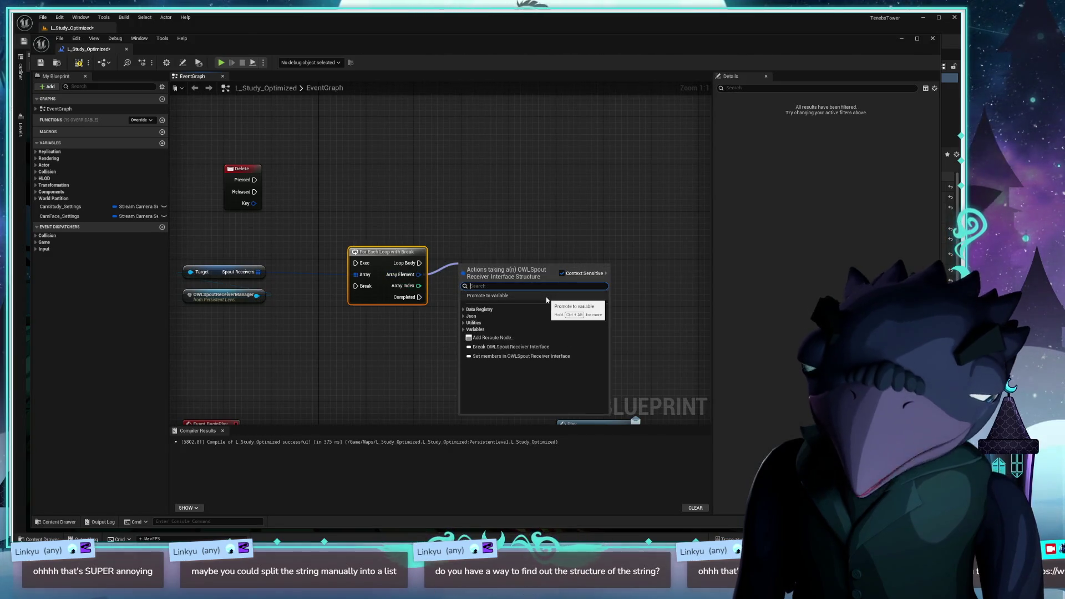
right_click(417, 275)
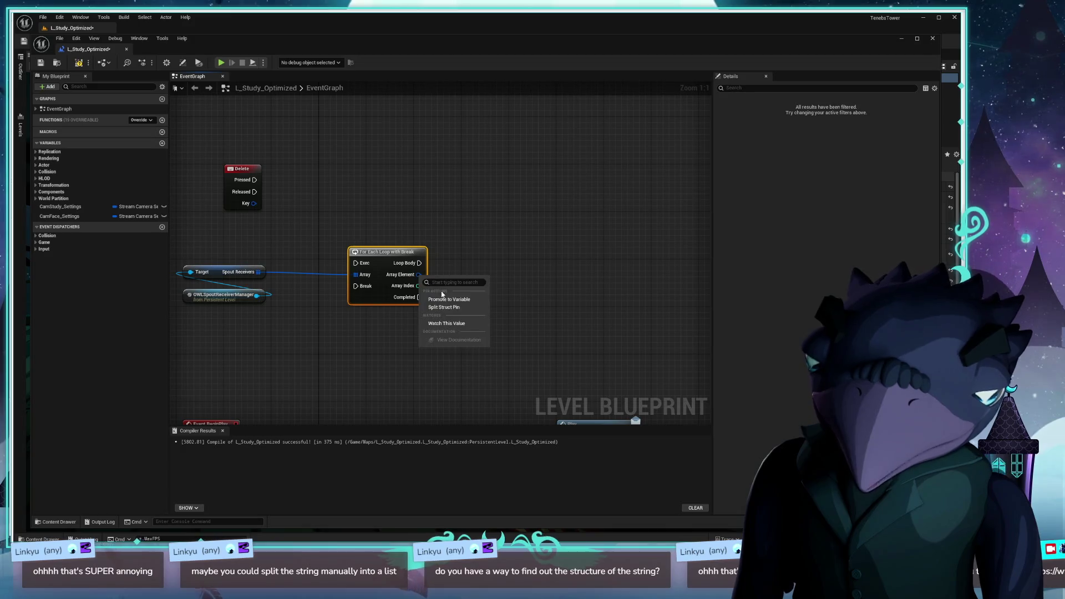
left_click(444, 308)
left_click_drag(400, 249, 358, 225)
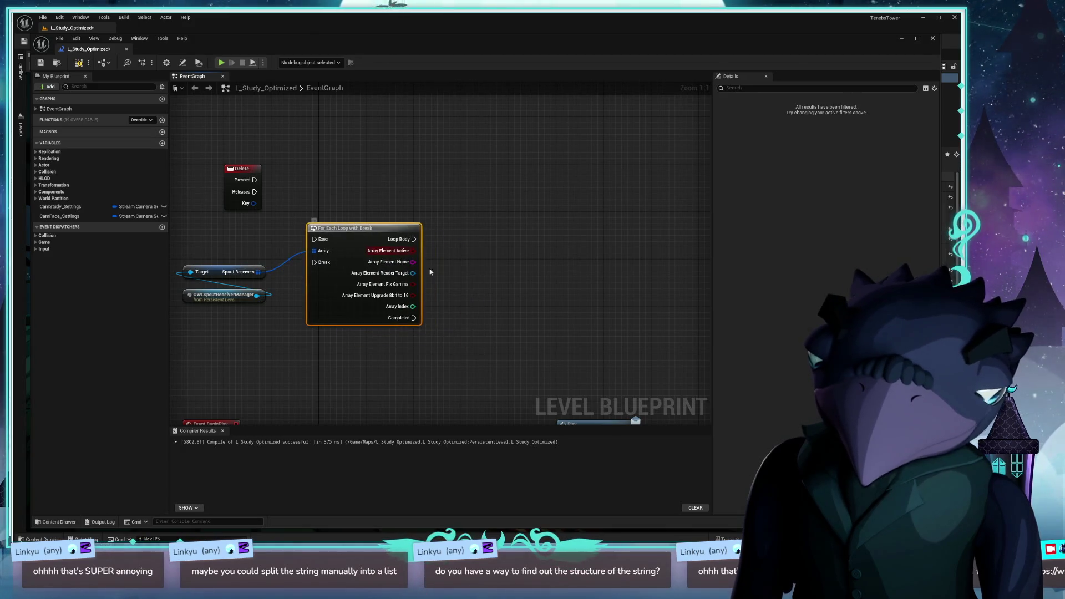
mouse_move(412, 253)
left_mouse_down()
mouse_move(452, 250)
mouse_move(495, 213)
left_mouse_up()
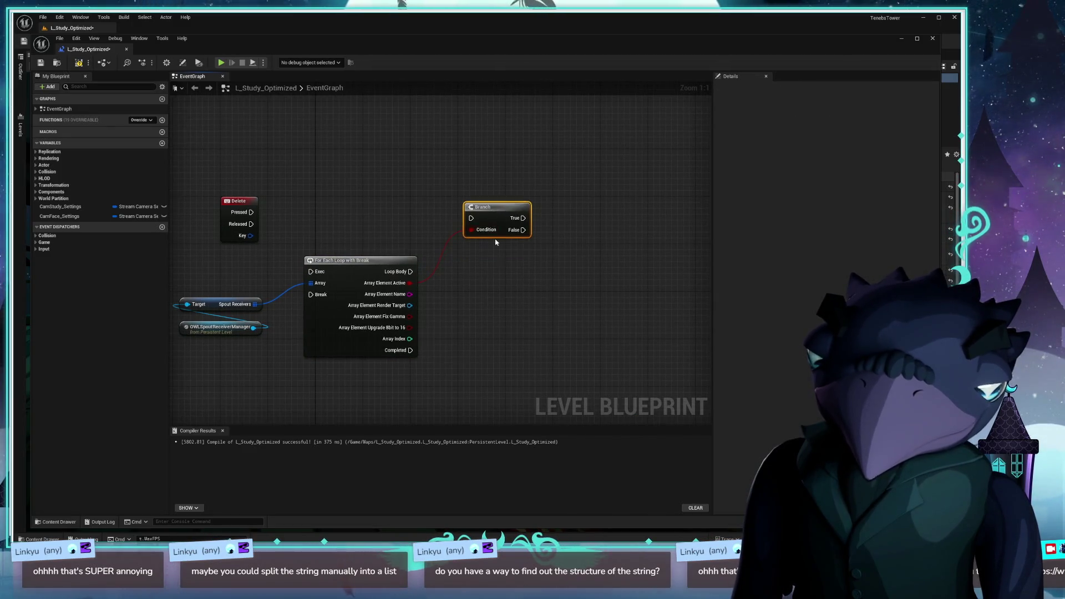
mouse_move(252, 212)
left_mouse_down()
mouse_move(442, 226)
mouse_move(314, 273)
left_mouse_up()
- Connect the loop's Loop Body to the Branch node's execution input
left_click_drag(516, 210, 505, 215)
left_click_drag(485, 255, 479, 218)
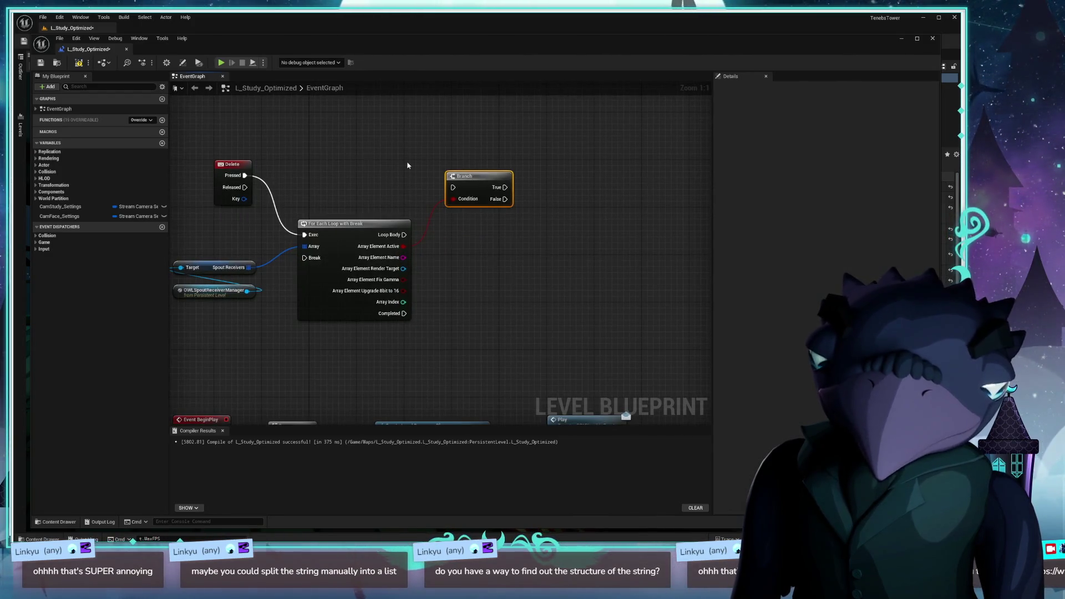
left_click_drag(408, 166, 417, 176)
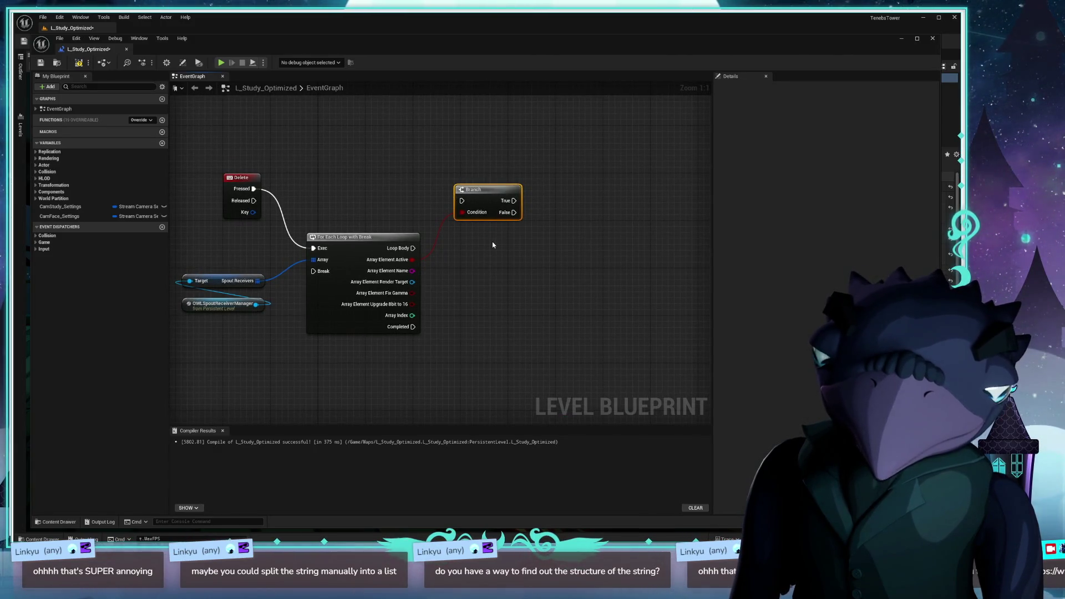
left_click_drag(413, 248, 461, 201)
left_click_drag(476, 249, 419, 259)
- Move the Spout Receivers getter nodes above the For Each loop
left_click_drag(276, 243, 417, 221)
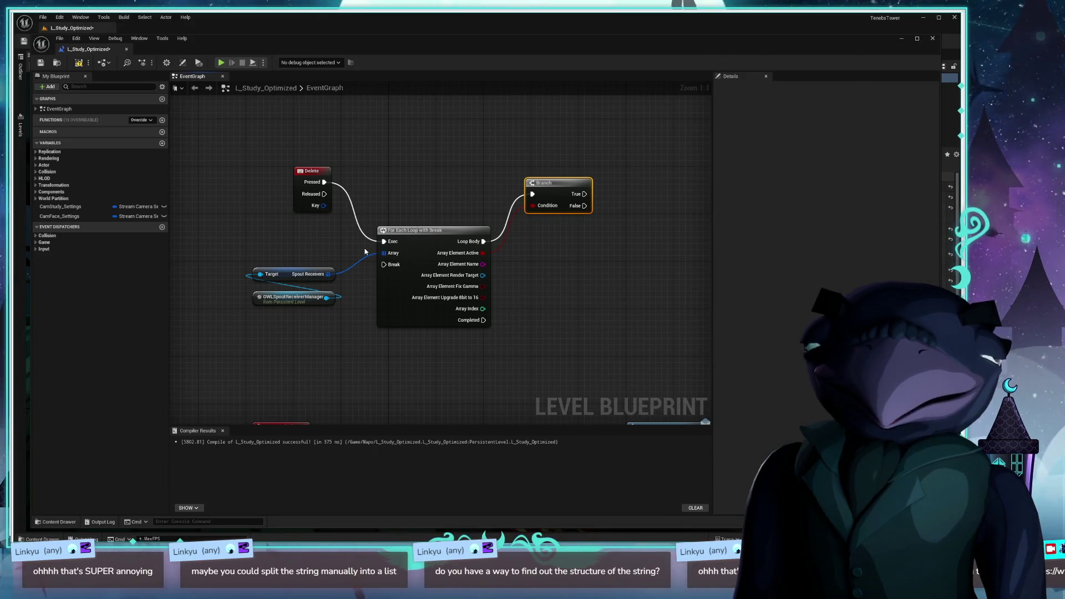
left_click_drag(210, 269, 313, 342)
left_click_drag(286, 278, 423, 172)
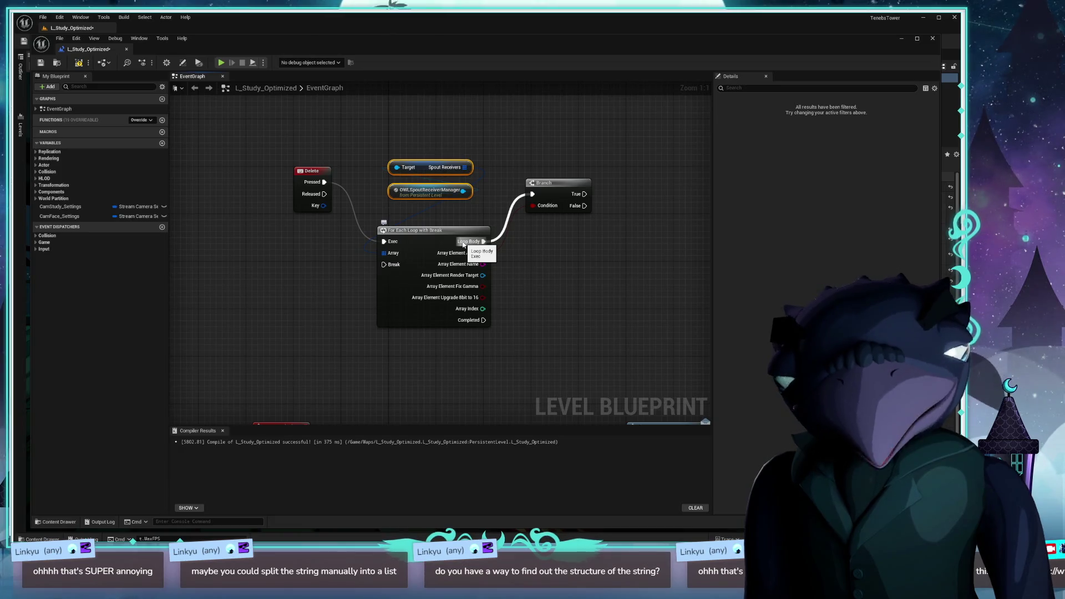
- Break the wire from Active to the Branch Condition pin
left_click_drag(553, 234, 499, 265)
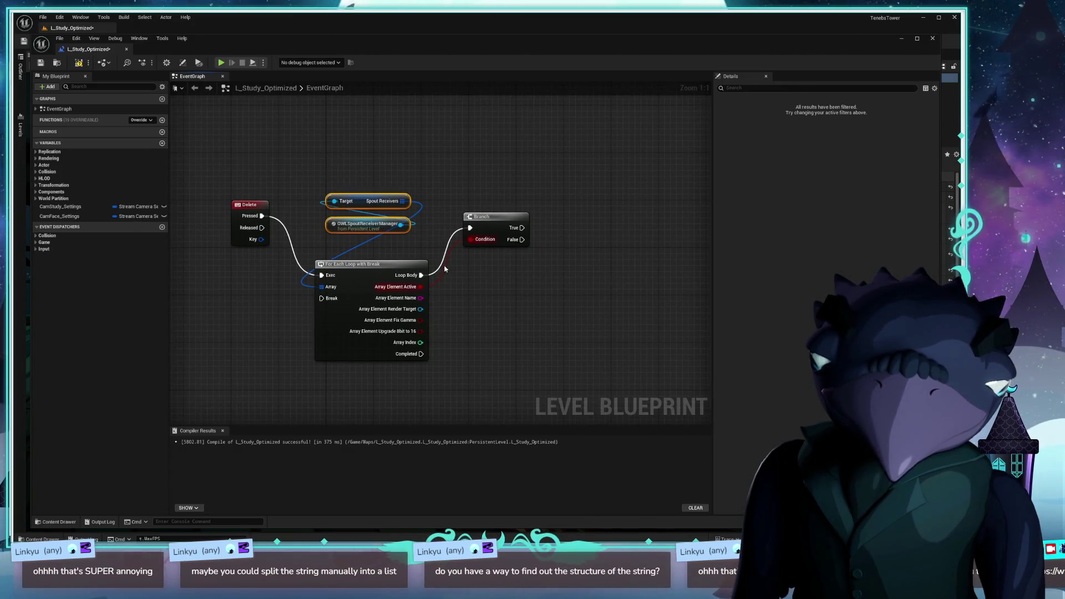
right_click(420, 309)
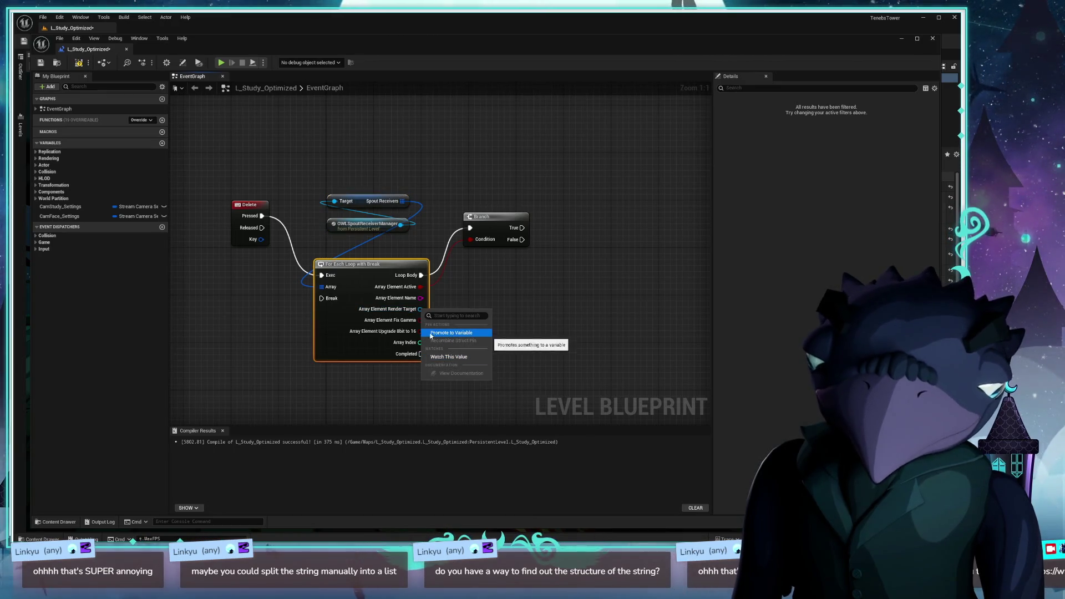
left_click(422, 298)
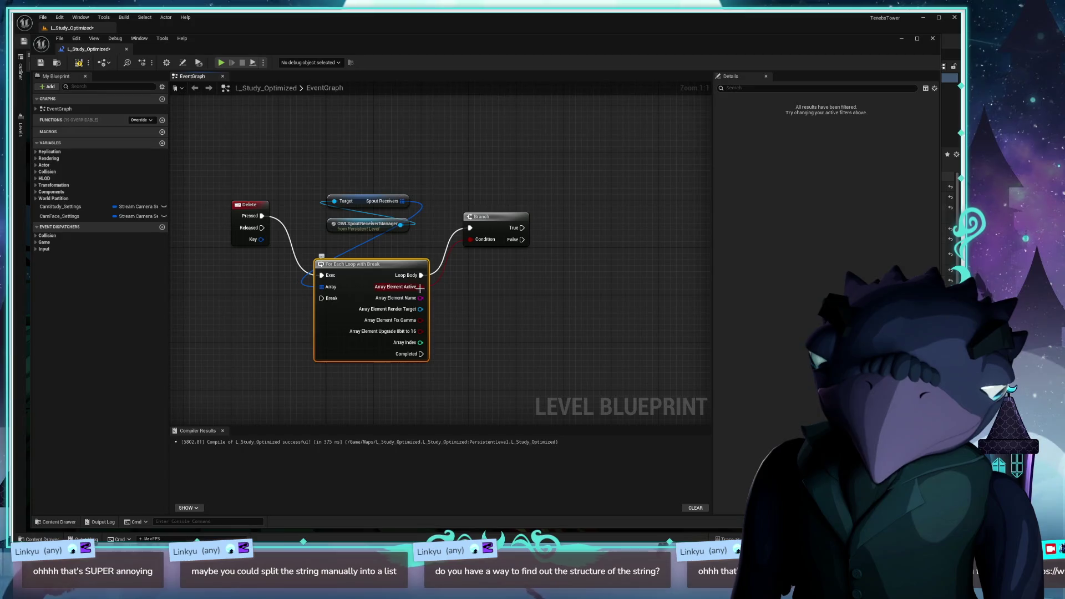
left_click(420, 287, "alt")
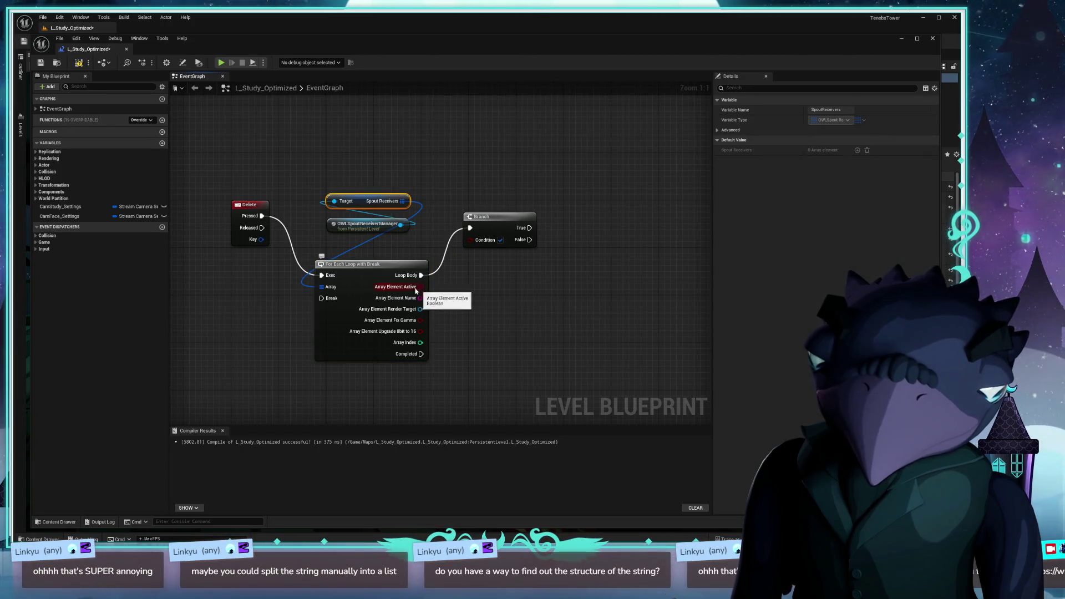